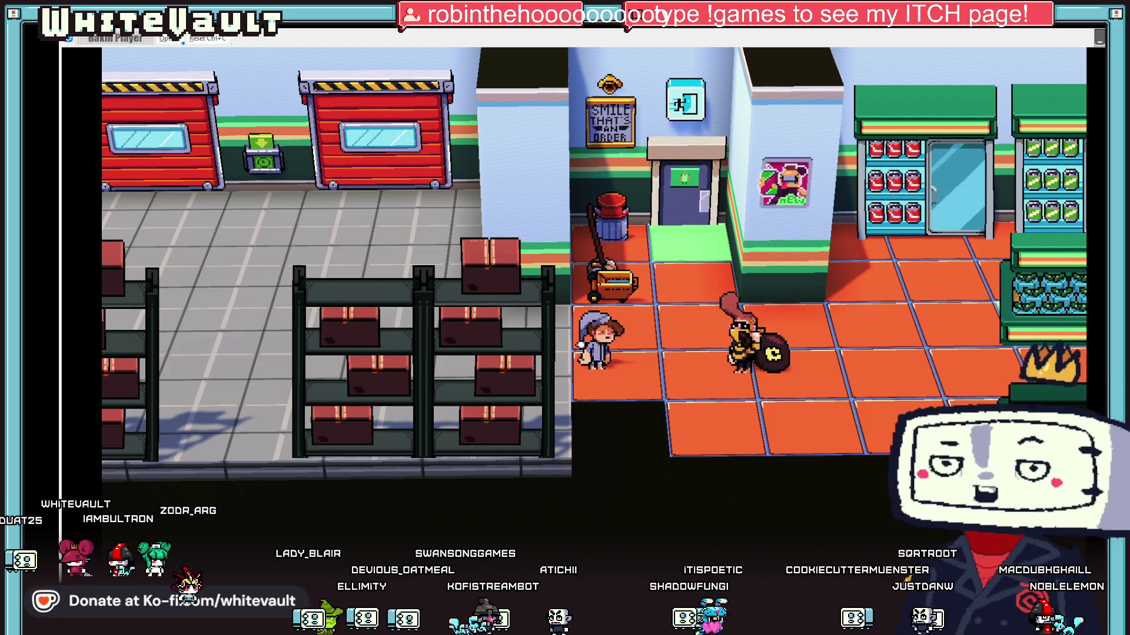
- Switch from the Bakin test play to Aseprite's muscular, monitor-headed Sprite-0002
key(alt+Tab)
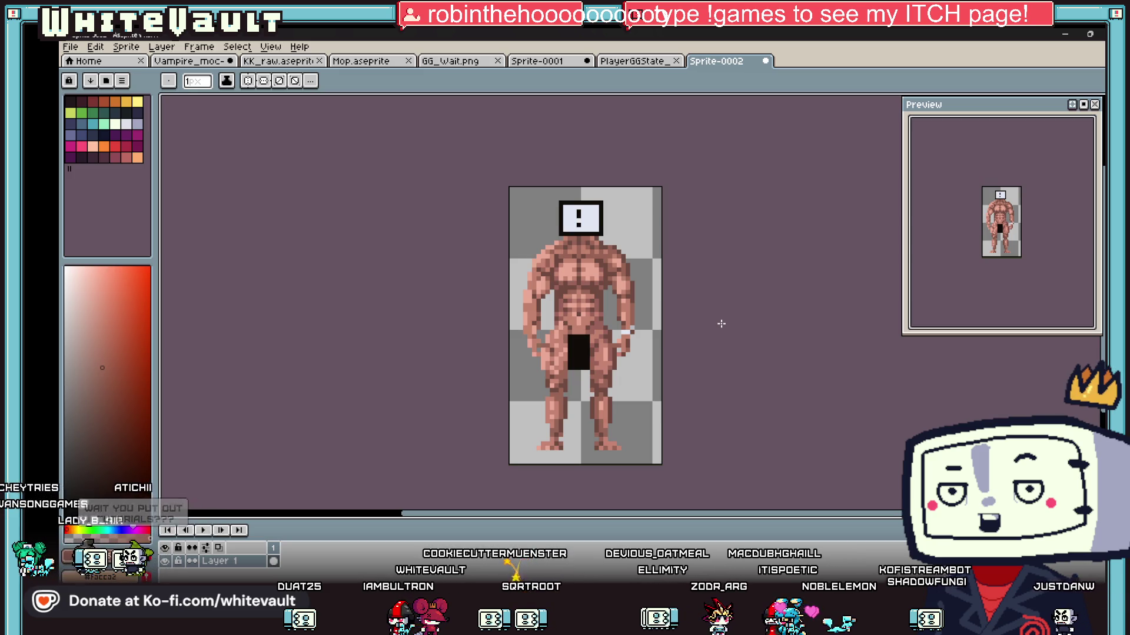
scroll(644, 373, up, 2)
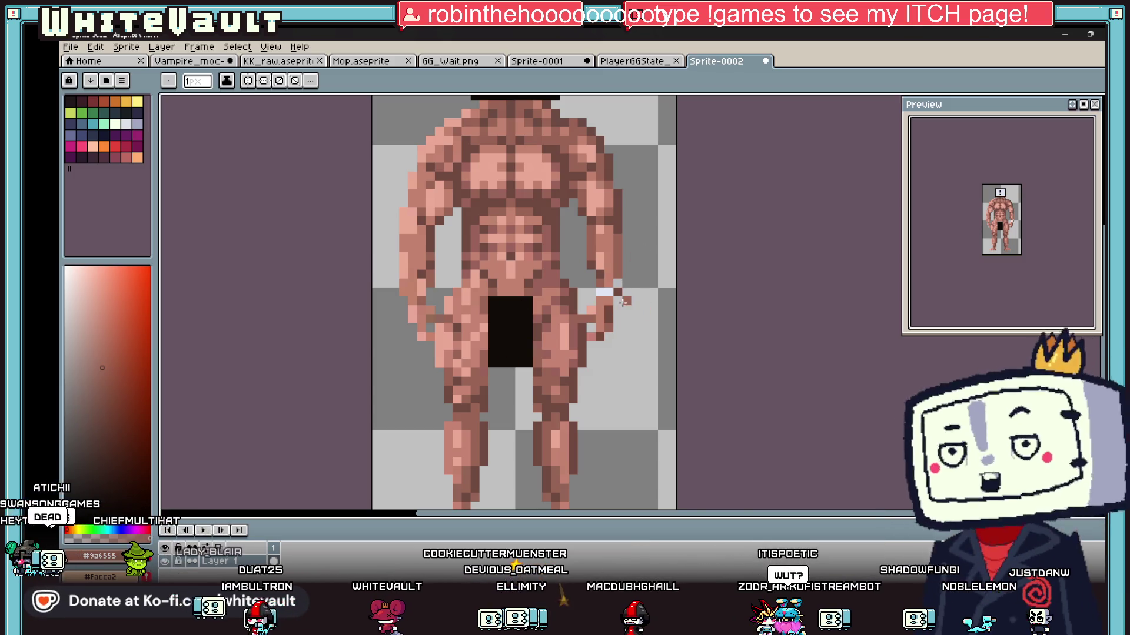
scroll(623, 302, down, 2)
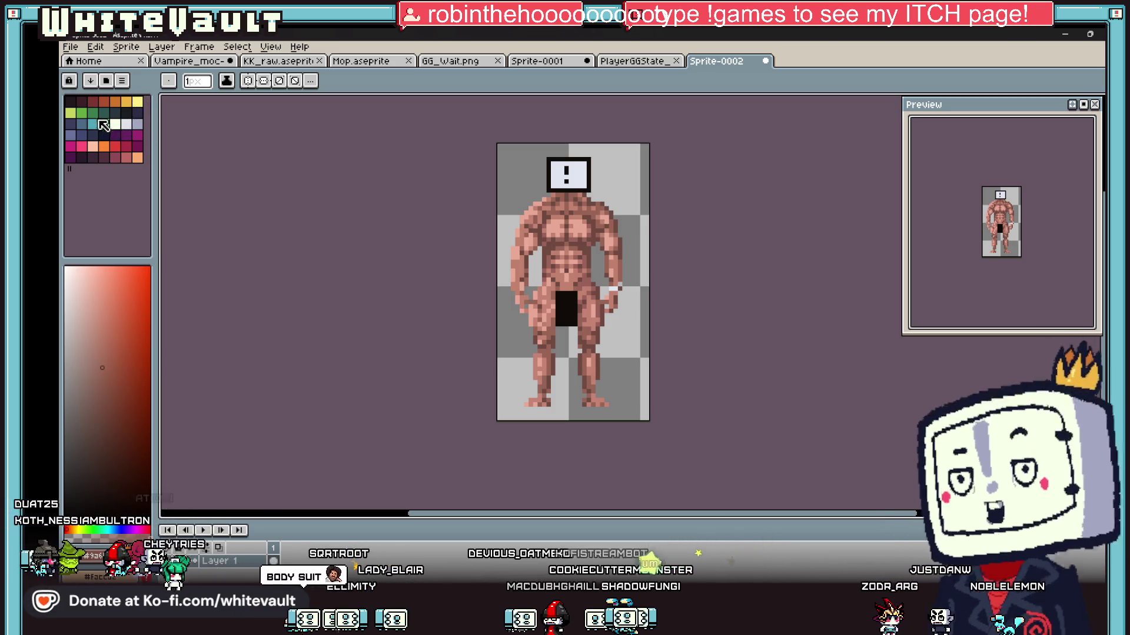
click(114, 146)
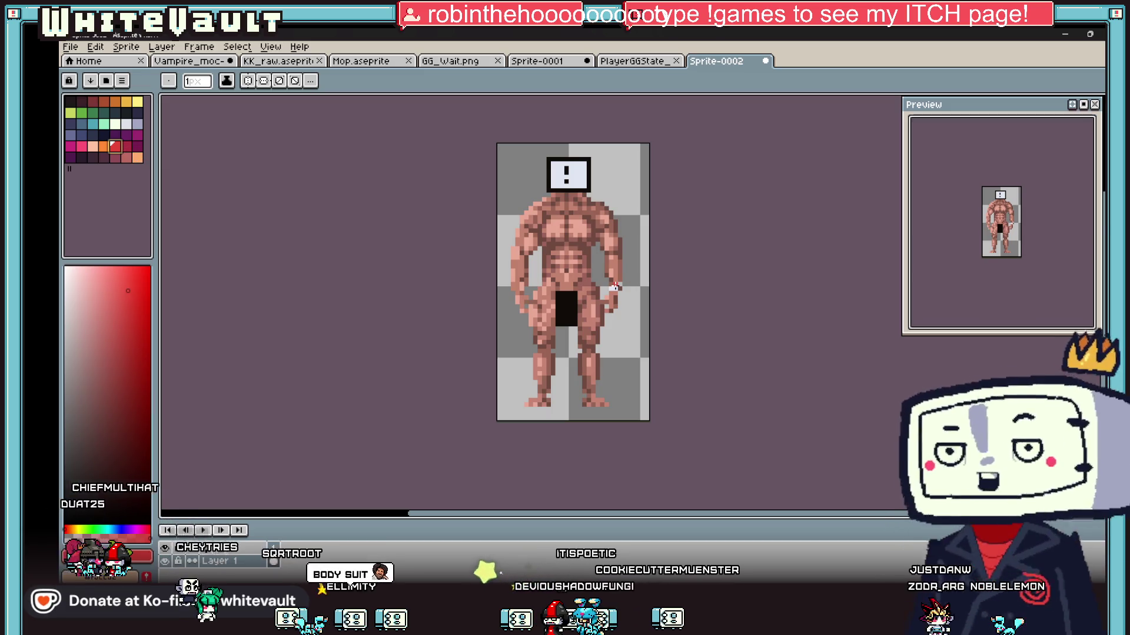
scroll(614, 287, up, 1)
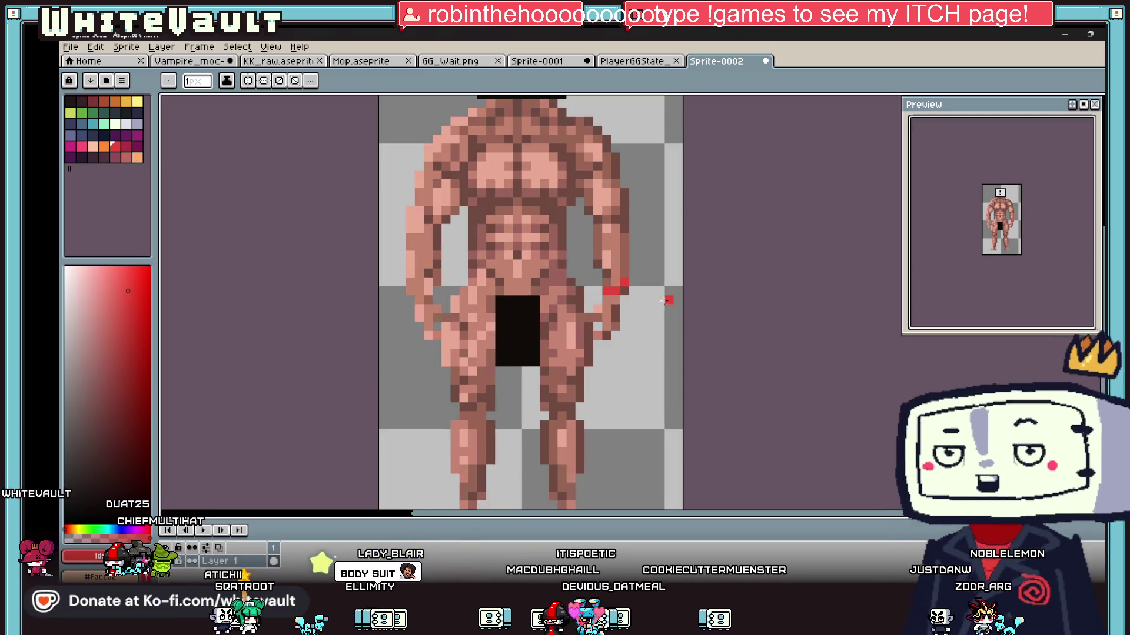
scroll(664, 300, down, 2)
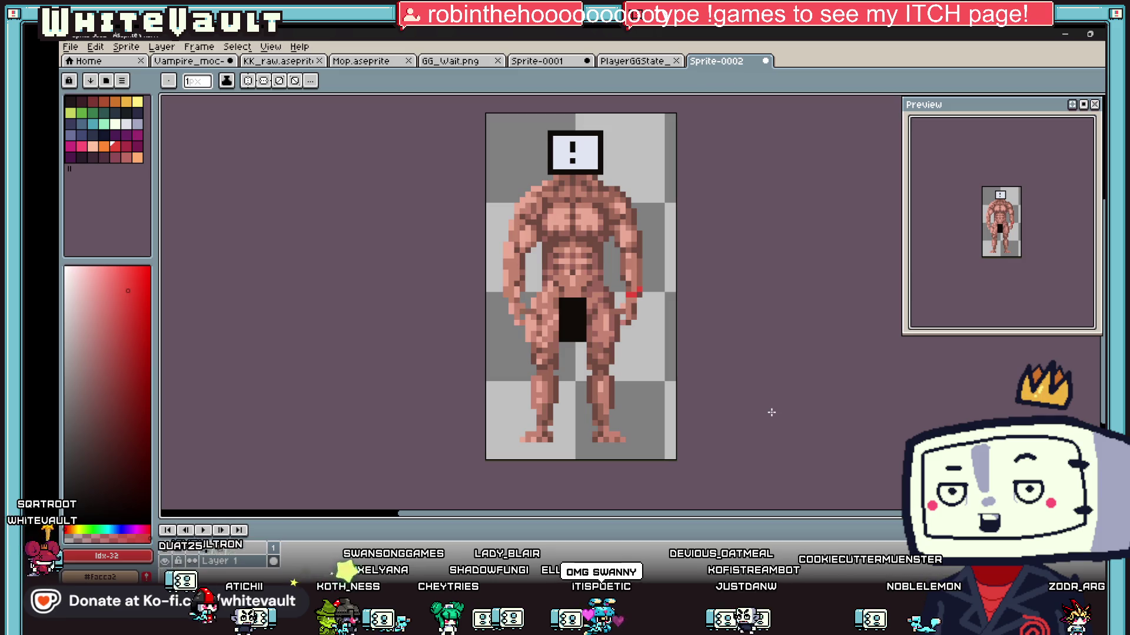
key(ctrl+z)
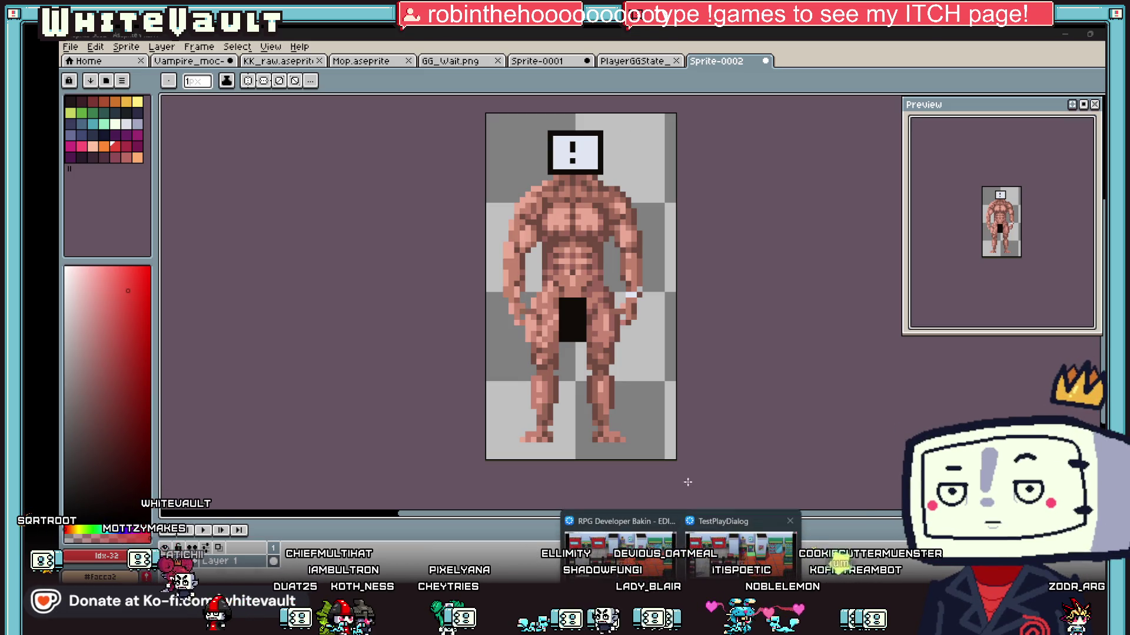
click(730, 521)
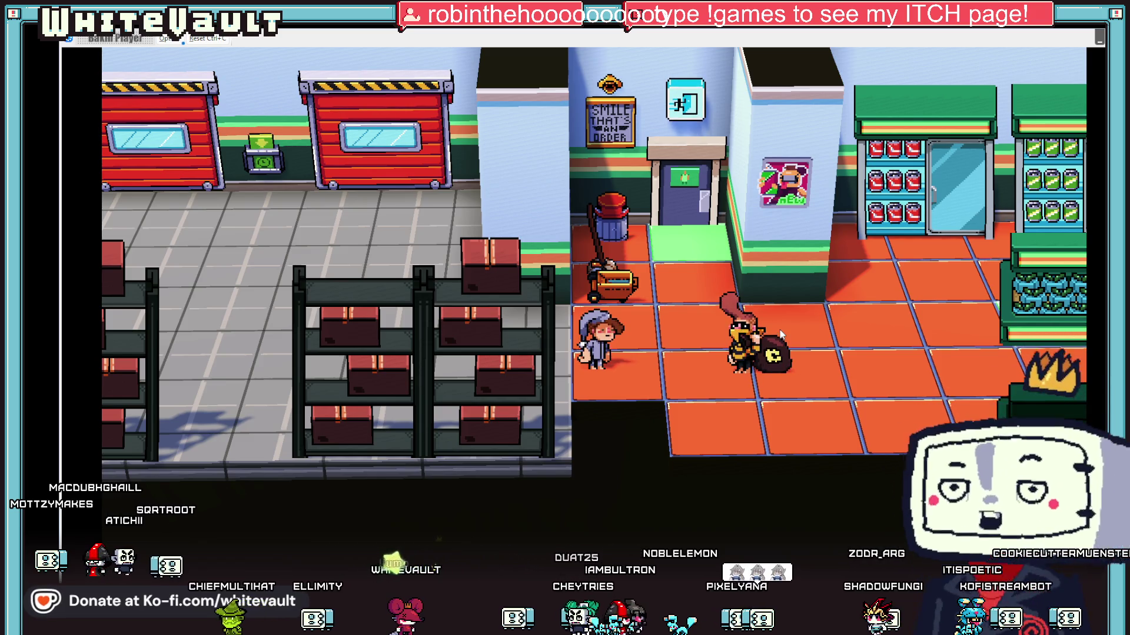
- Walk the girl right into the shop, chasing Bobber past the fish and coffee counters
key(Right)
key(Right)
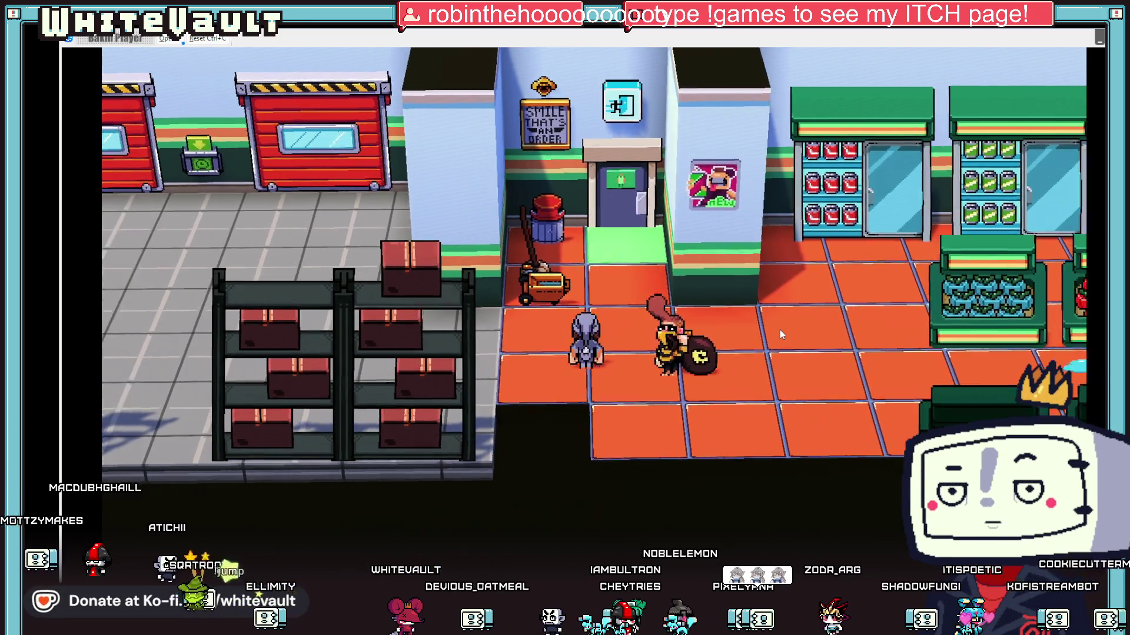
key(Right)
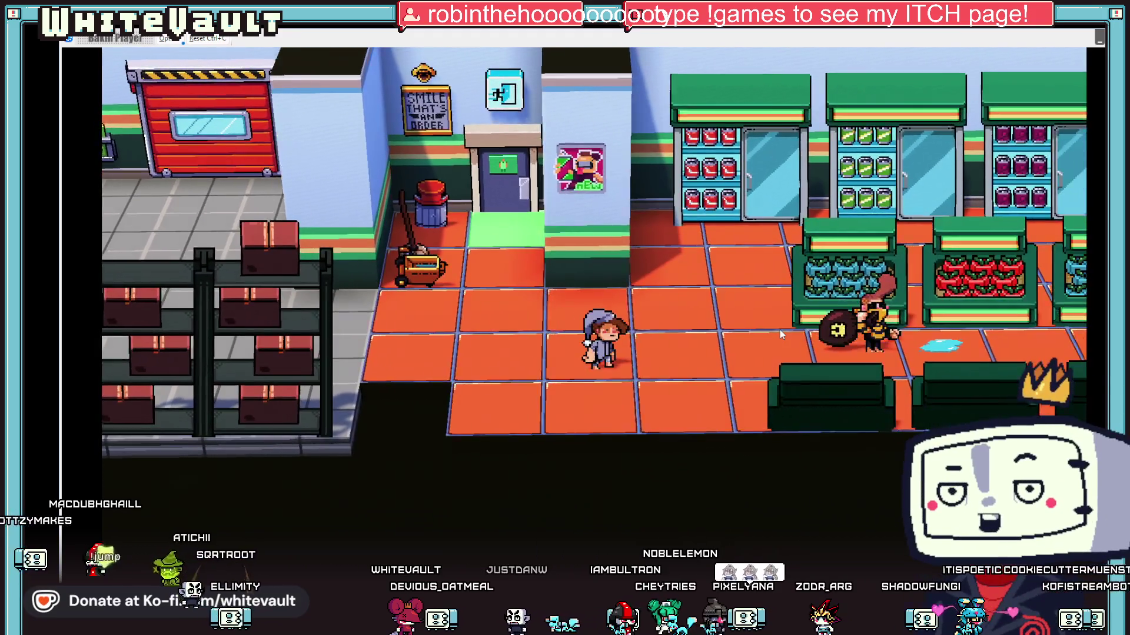
key(Right)
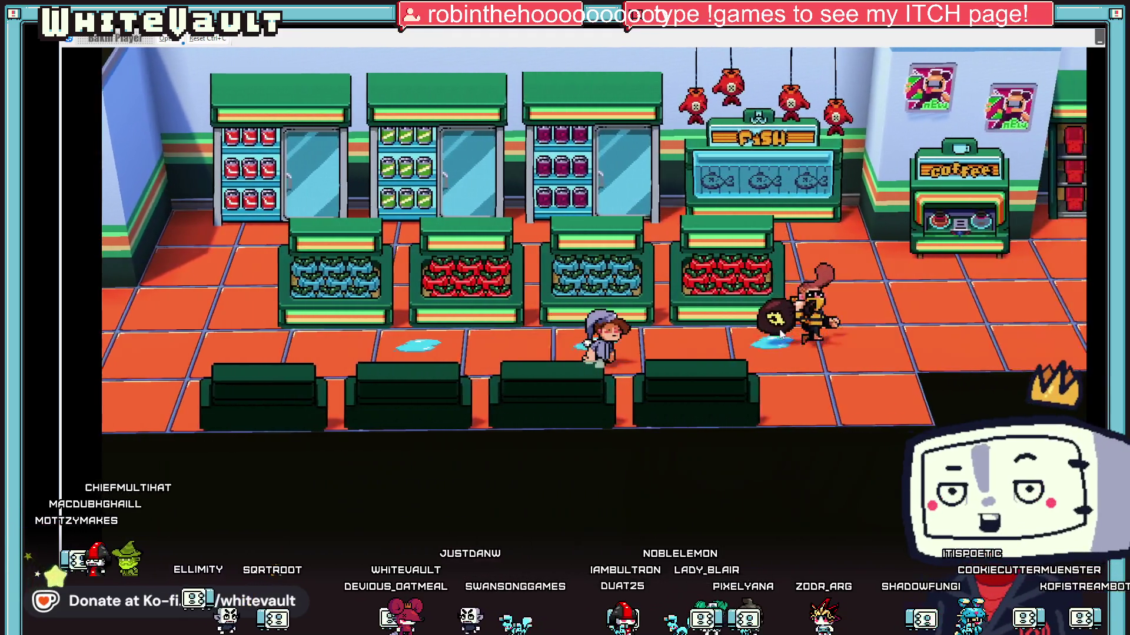
key(Right)
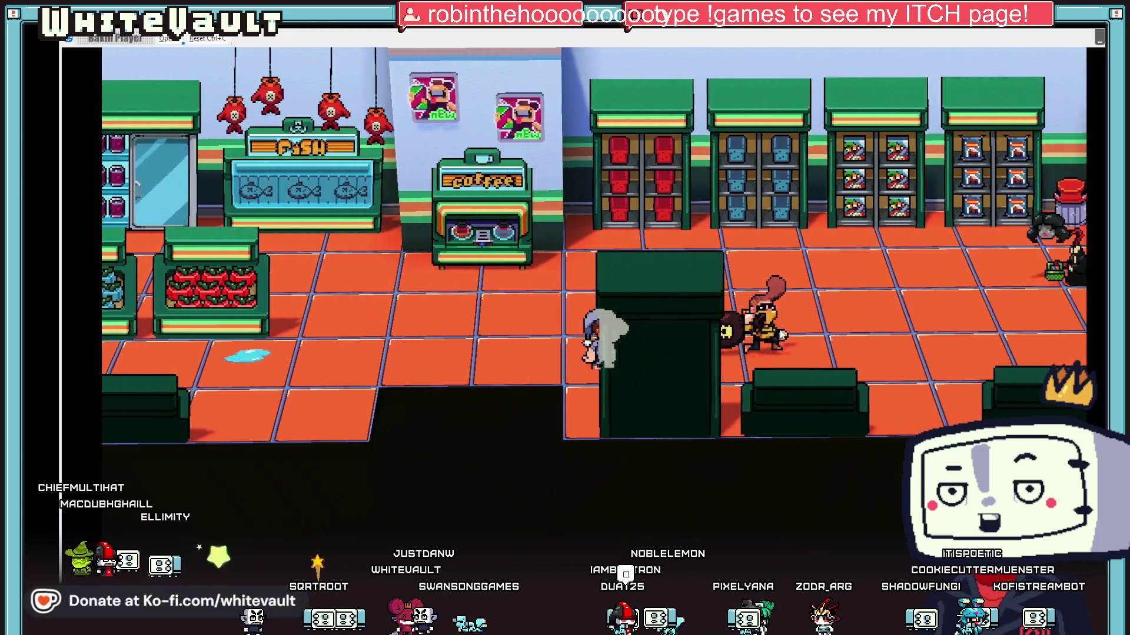
key(Right)
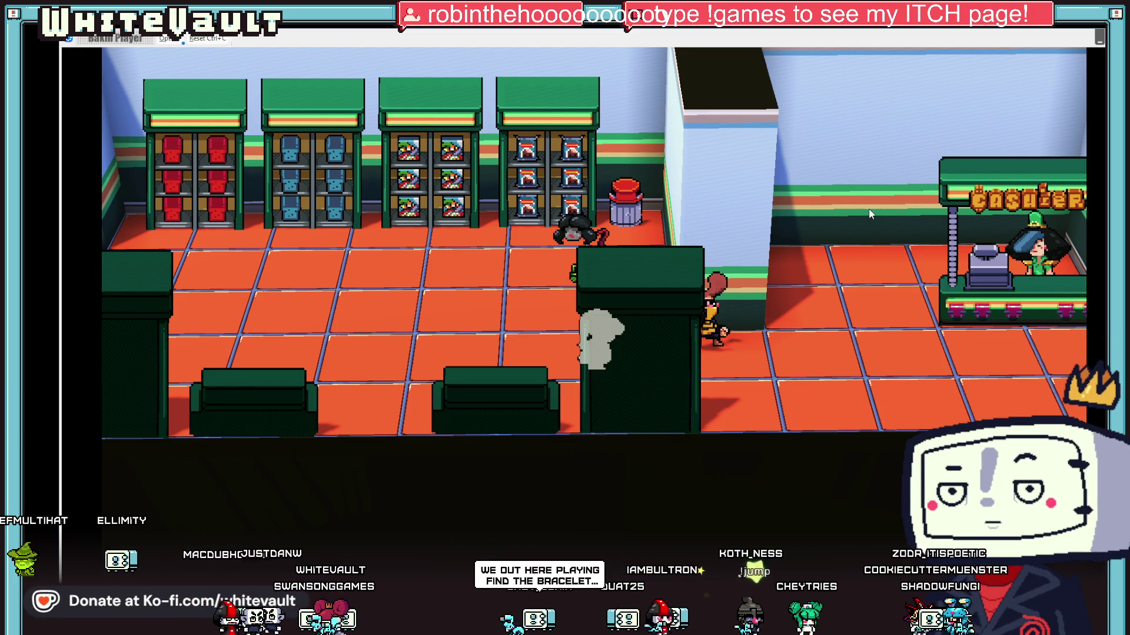
- Reach Bobber at the exit doors, then end the test play and return to Aseprite
key(Right)
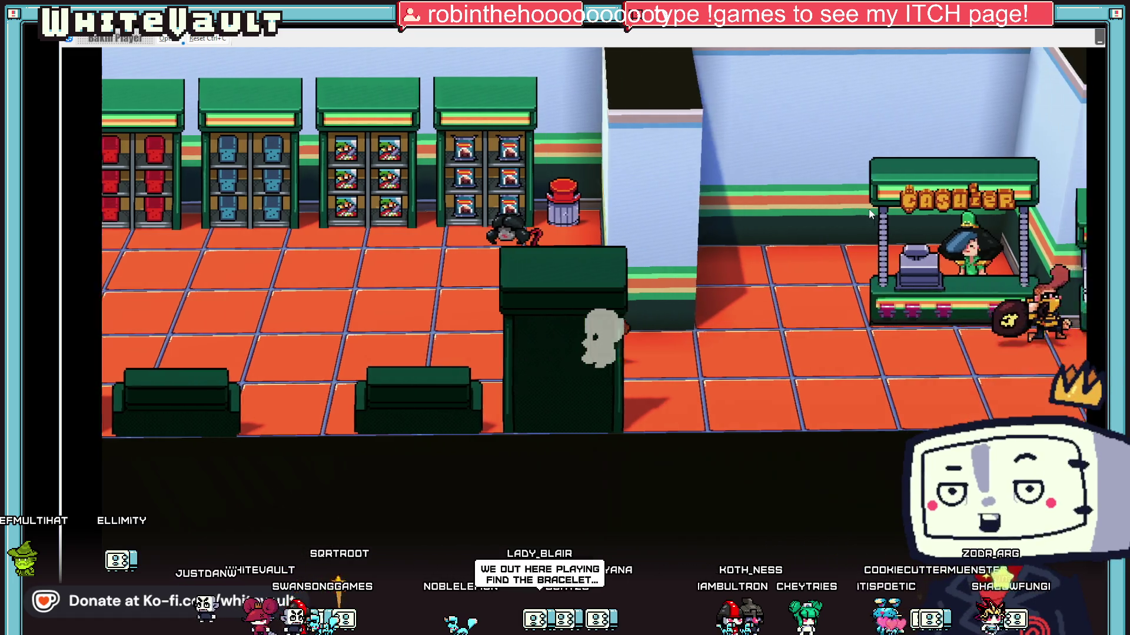
key(Right)
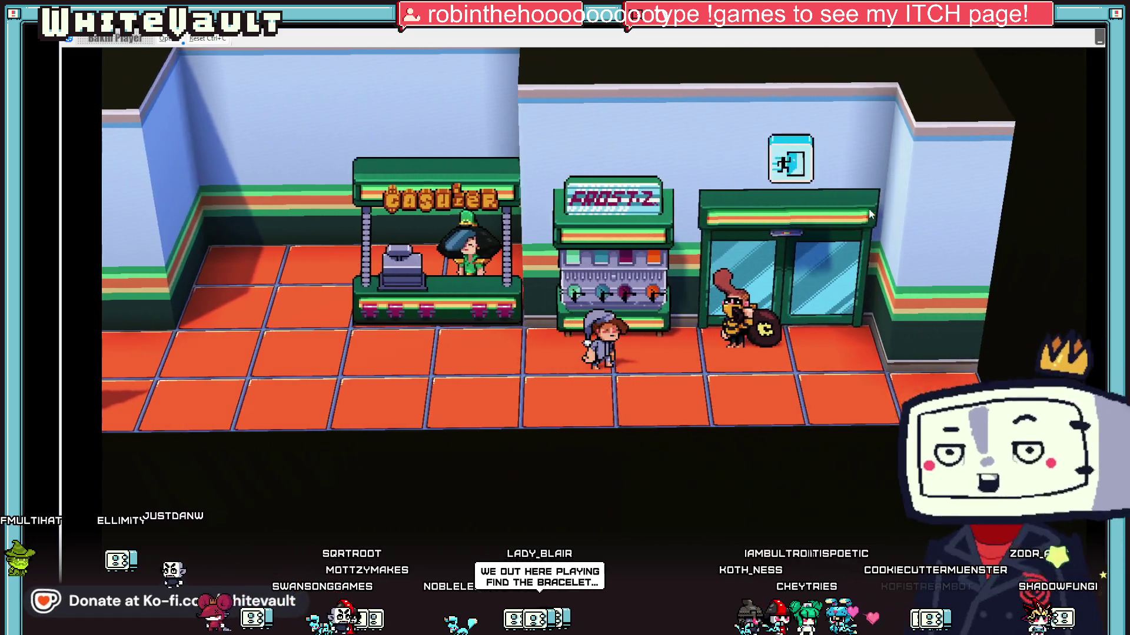
key(Right)
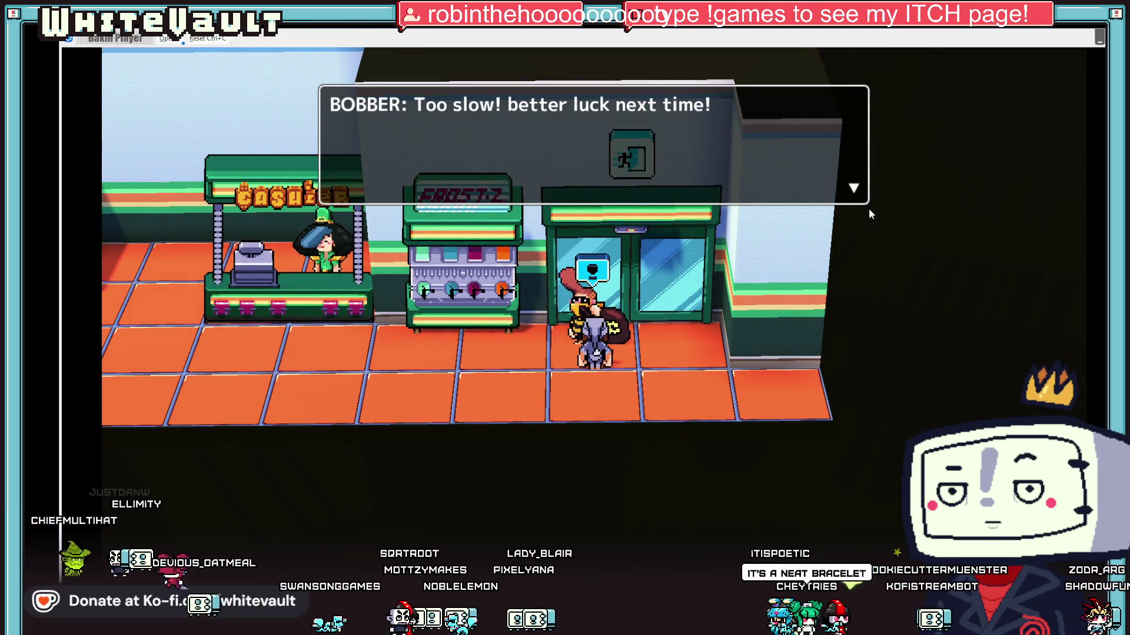
key(Escape)
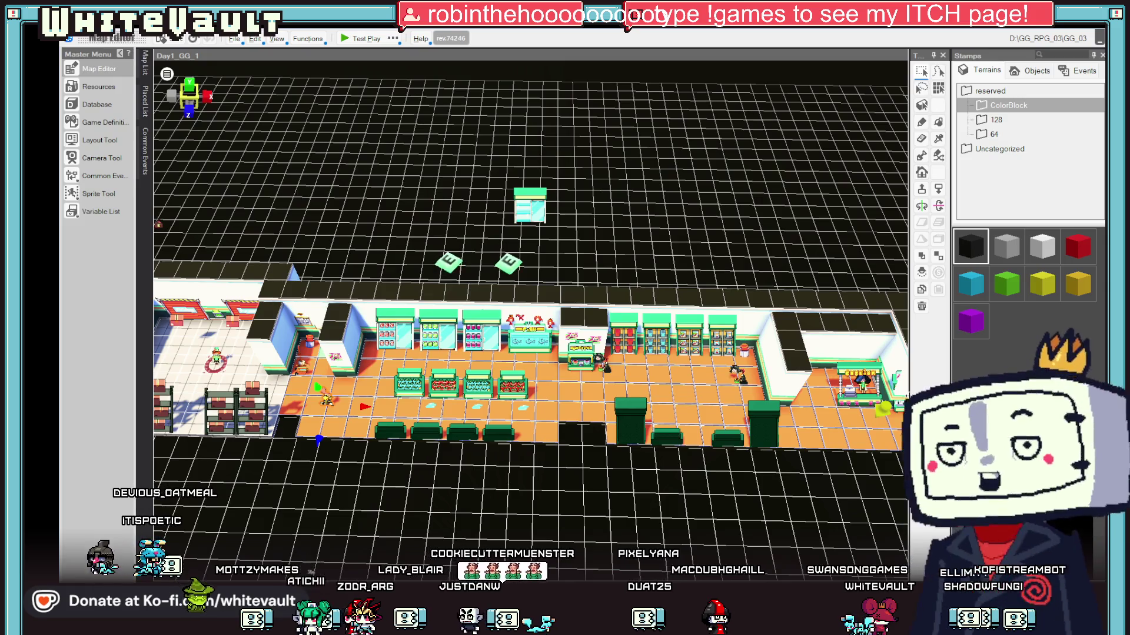
key(alt+Tab)
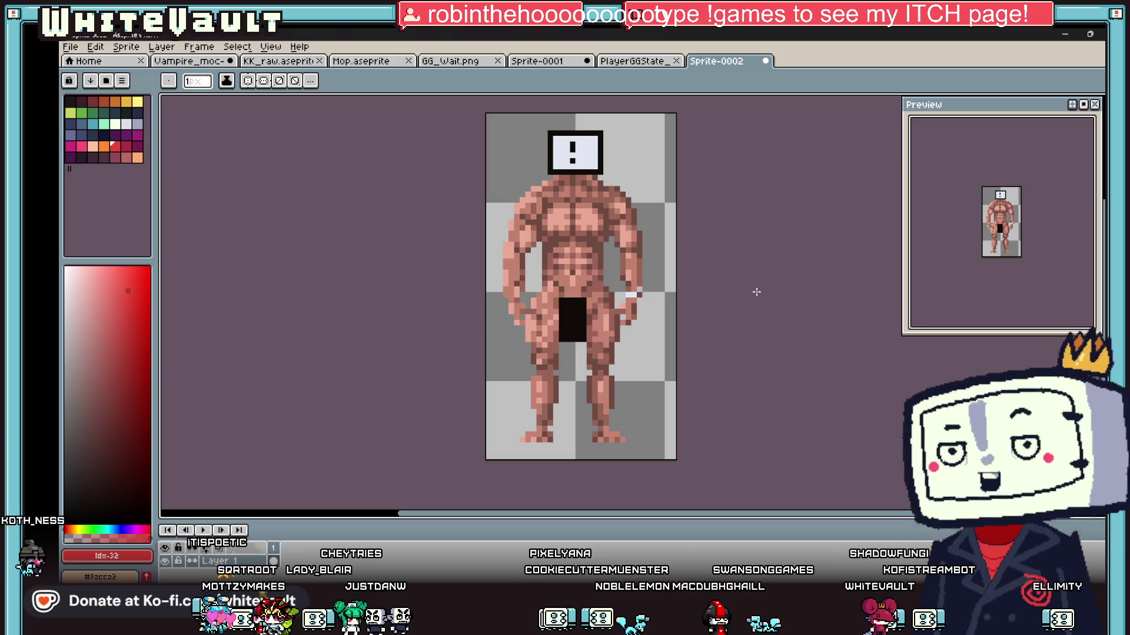
- Zoom in and out on Sprite-0002, then return to Bakin's Day1_GG_1 store map
scroll(645, 287, up, 1)
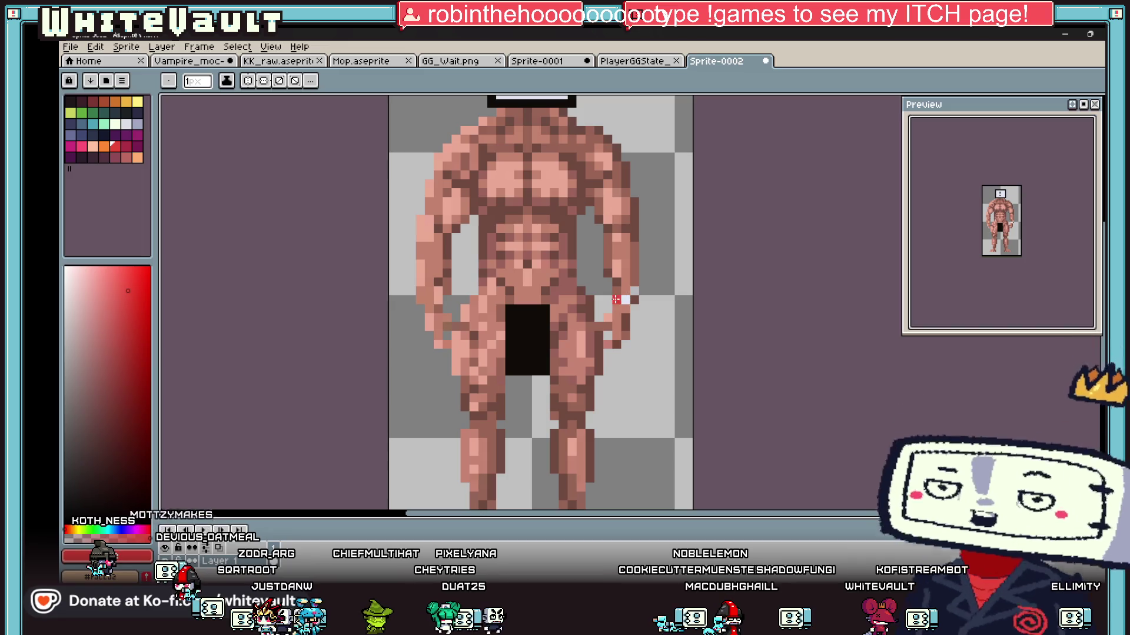
scroll(667, 319, down, 1)
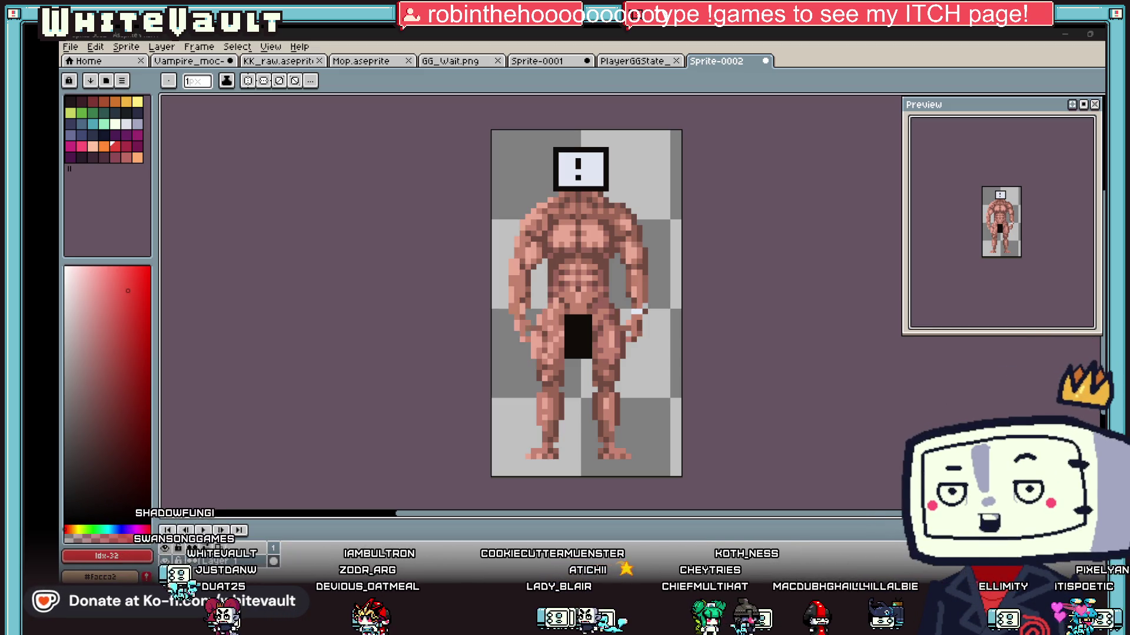
key(alt+Tab)
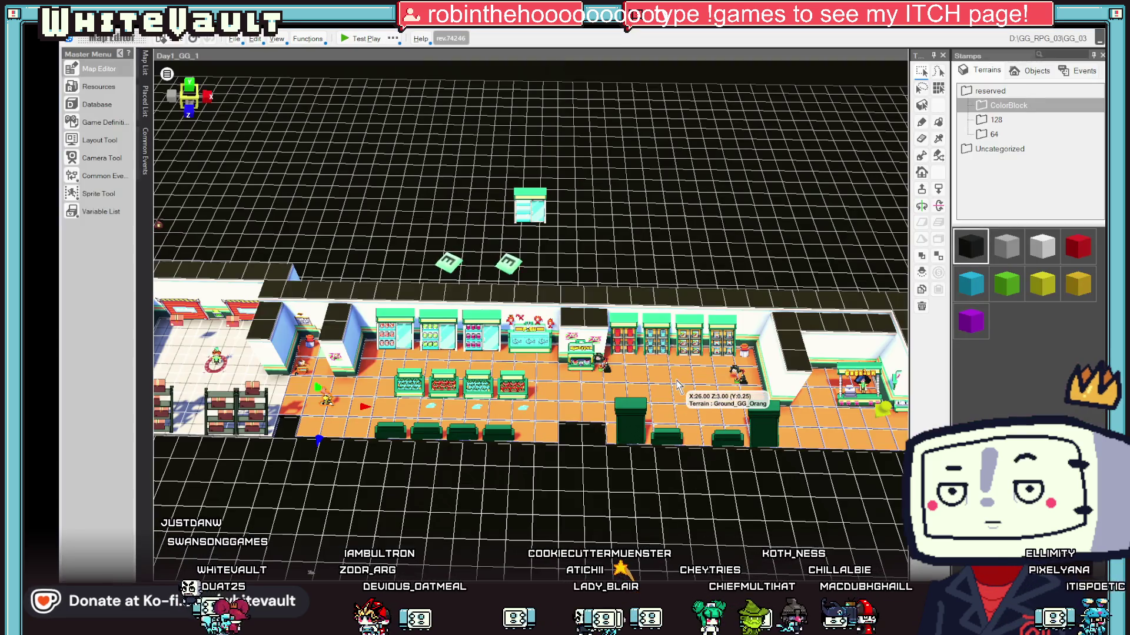
click(356, 38)
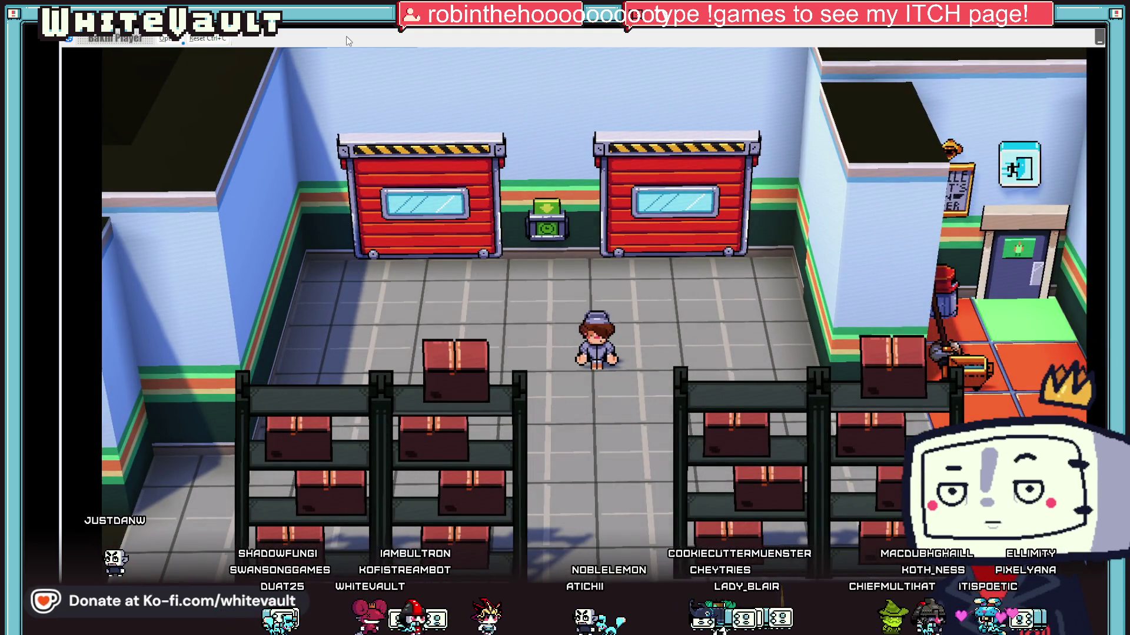
key(Right)
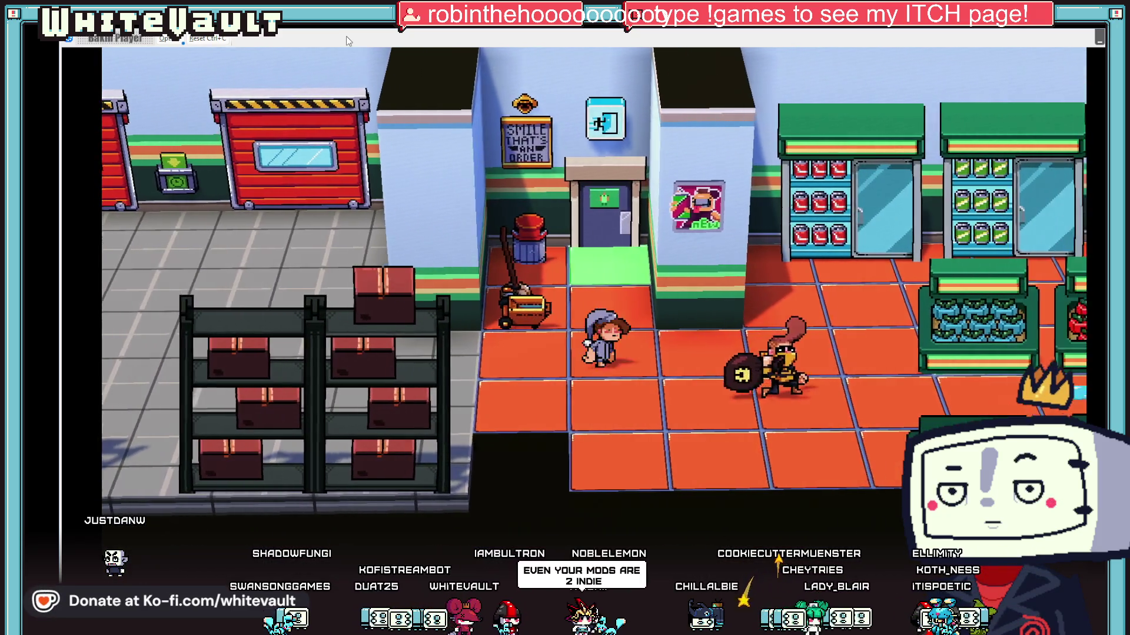
key(Right)
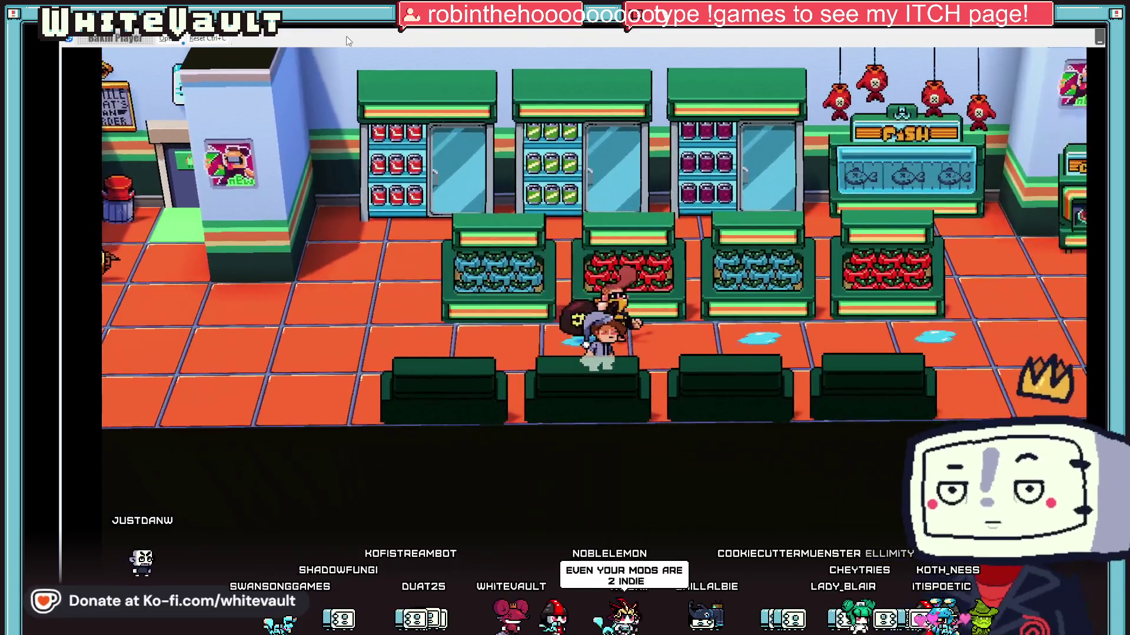
key(Right)
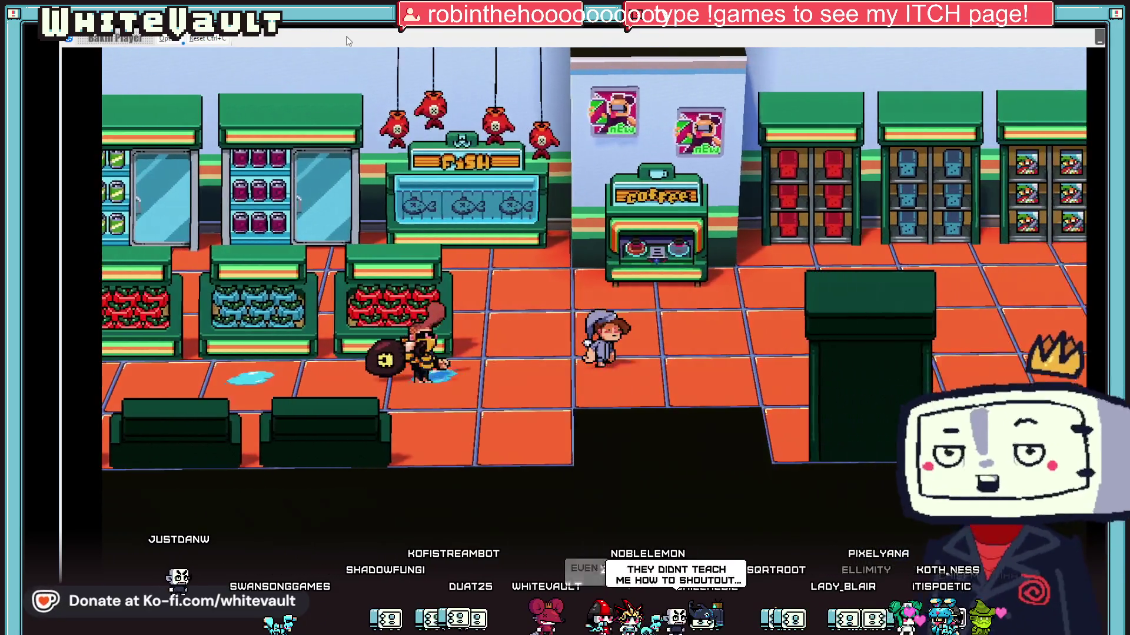
key(Right)
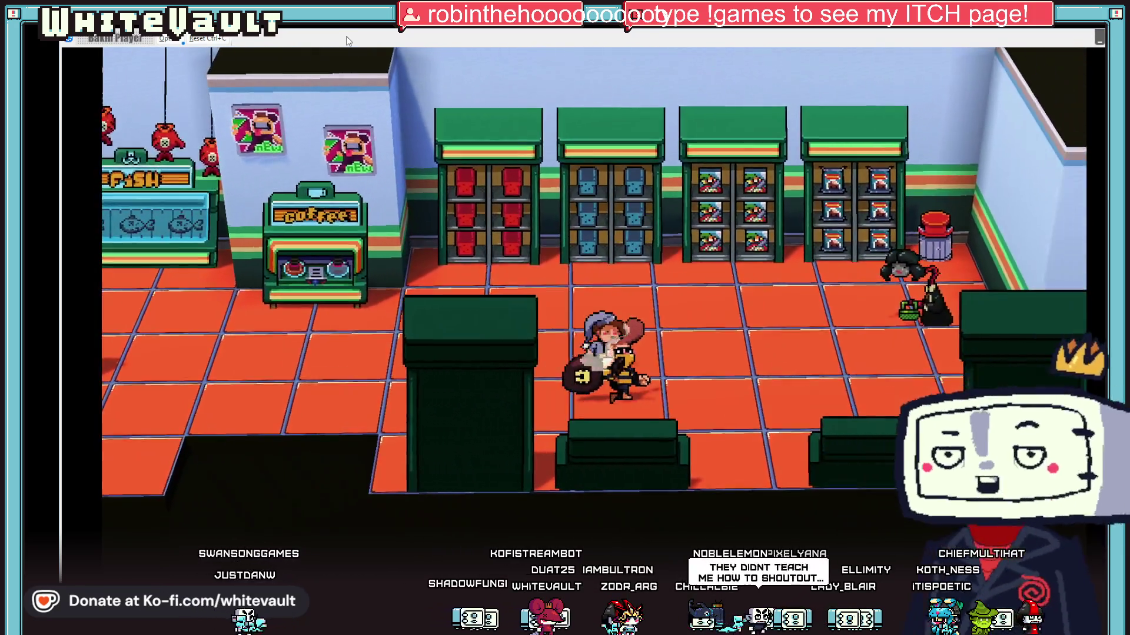
key(Right)
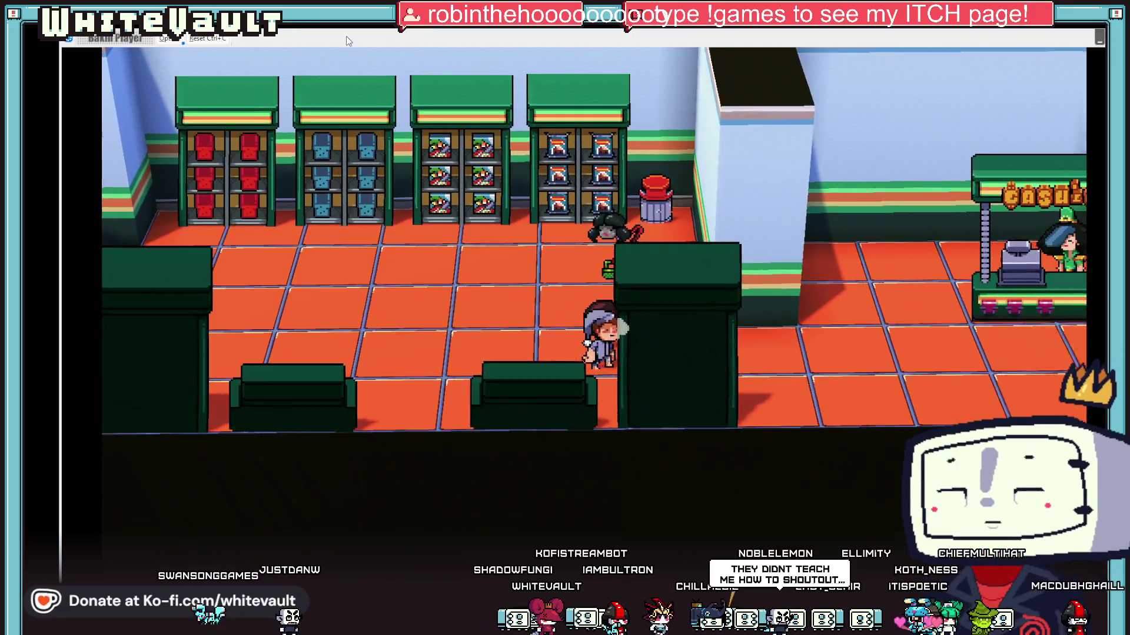
key(Right)
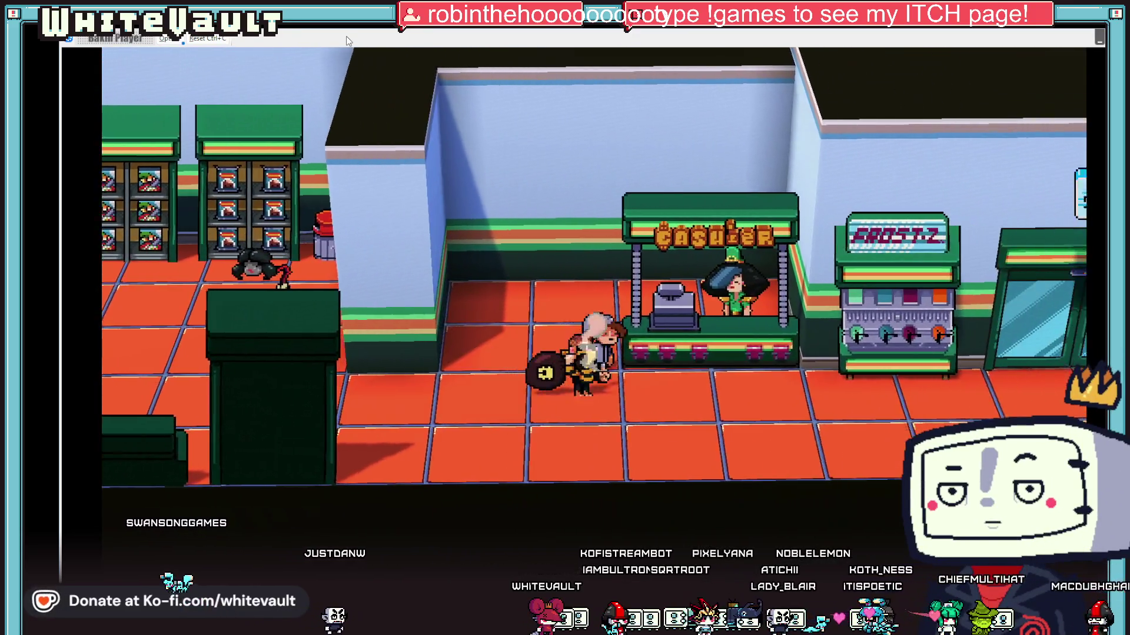
key(Right)
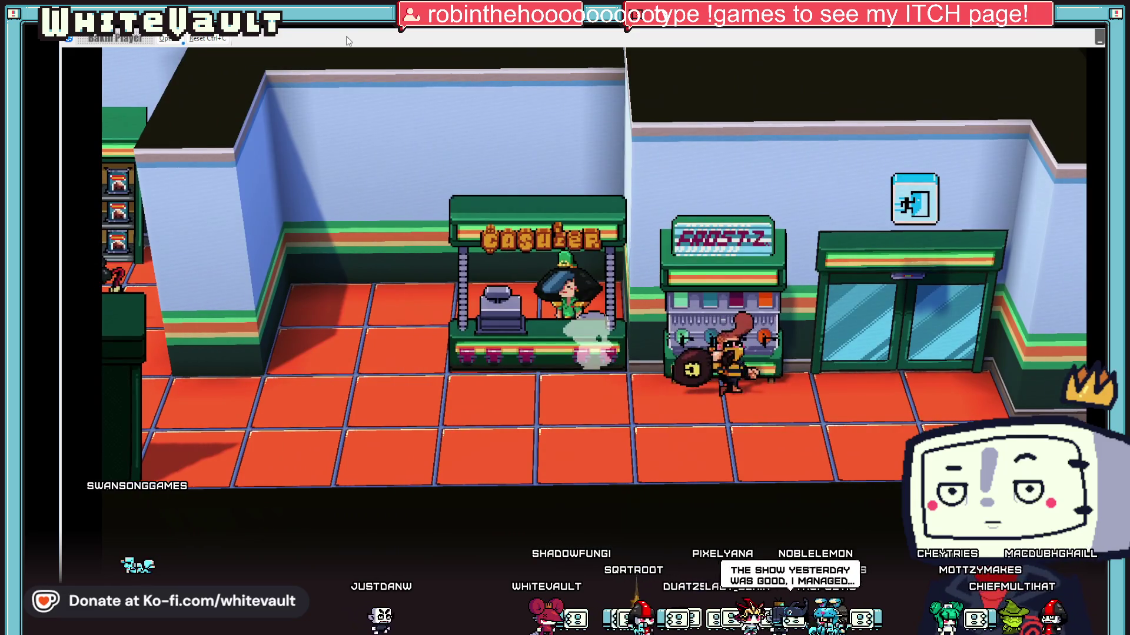
key(Right)
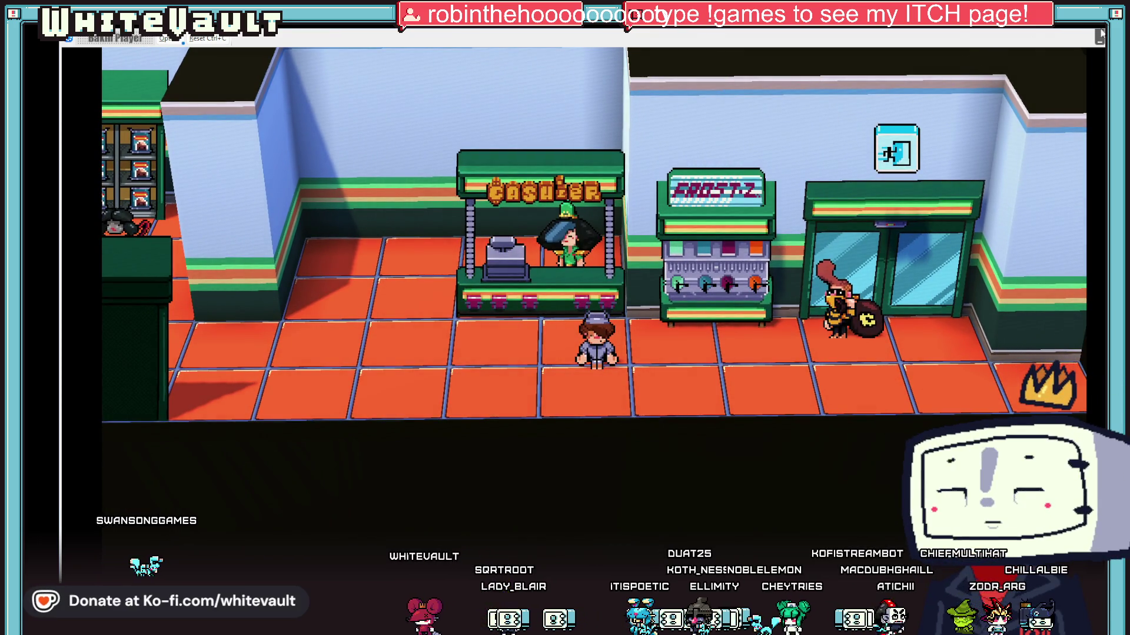
key(alt+F4)
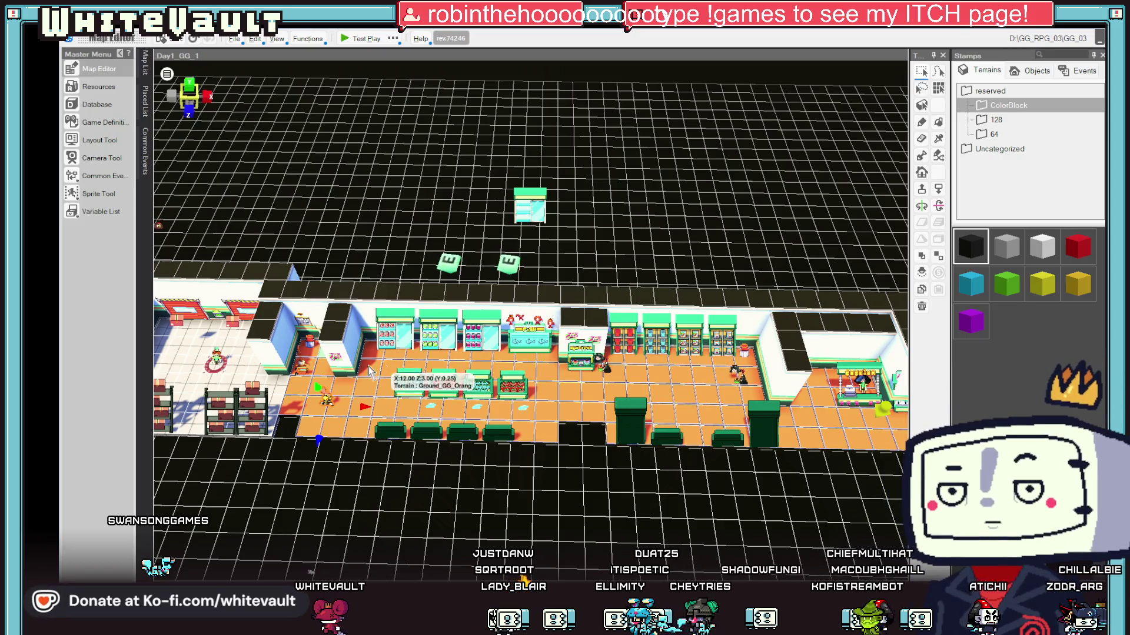
- Open BobberMoney_1 and review its Missed, Running, Wait and first Event Sheet contents
double_click(327, 398)
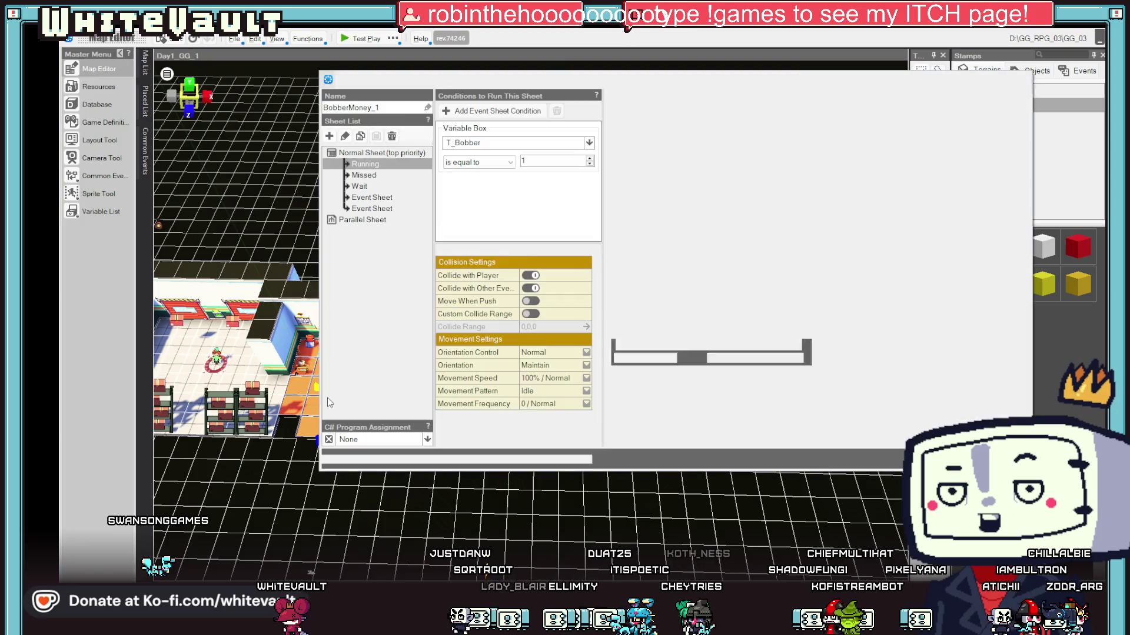
click(371, 176)
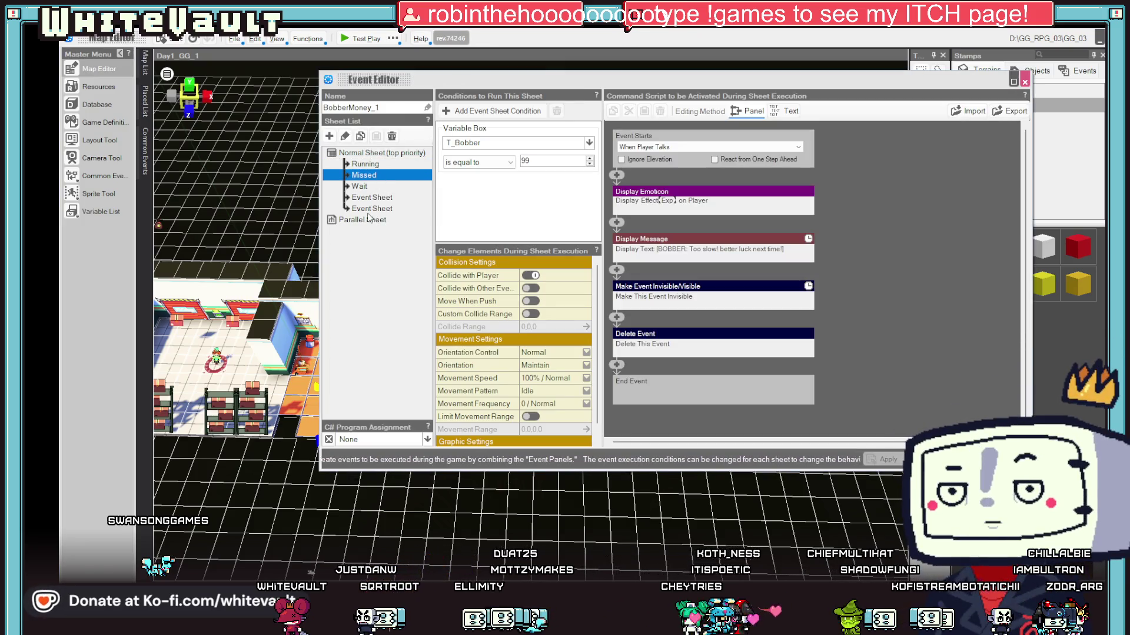
click(366, 166)
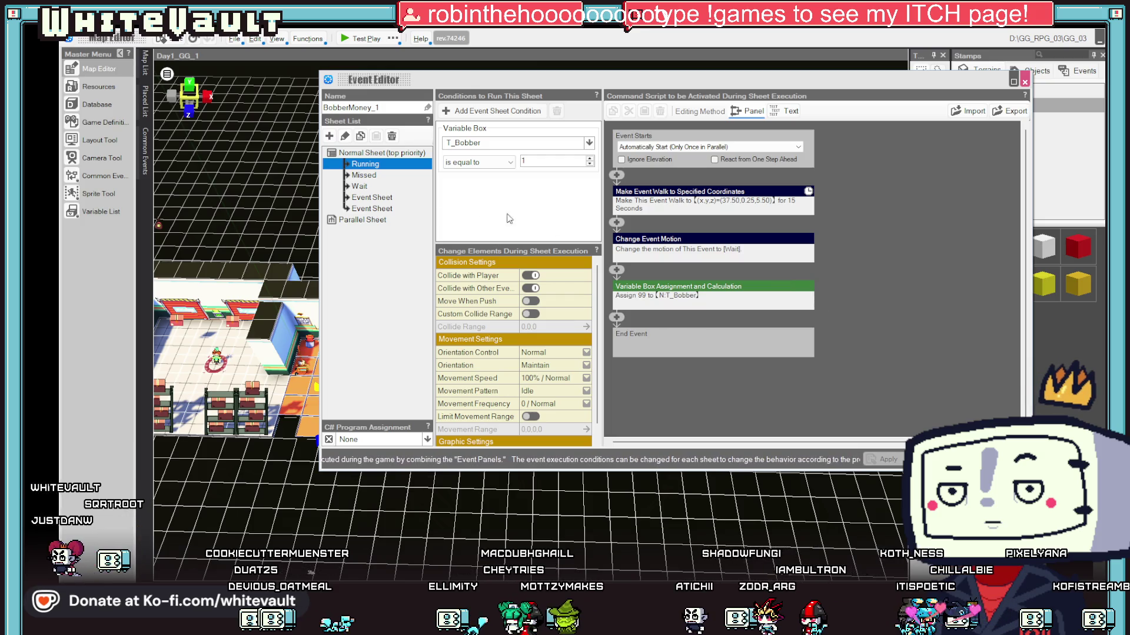
click(364, 175)
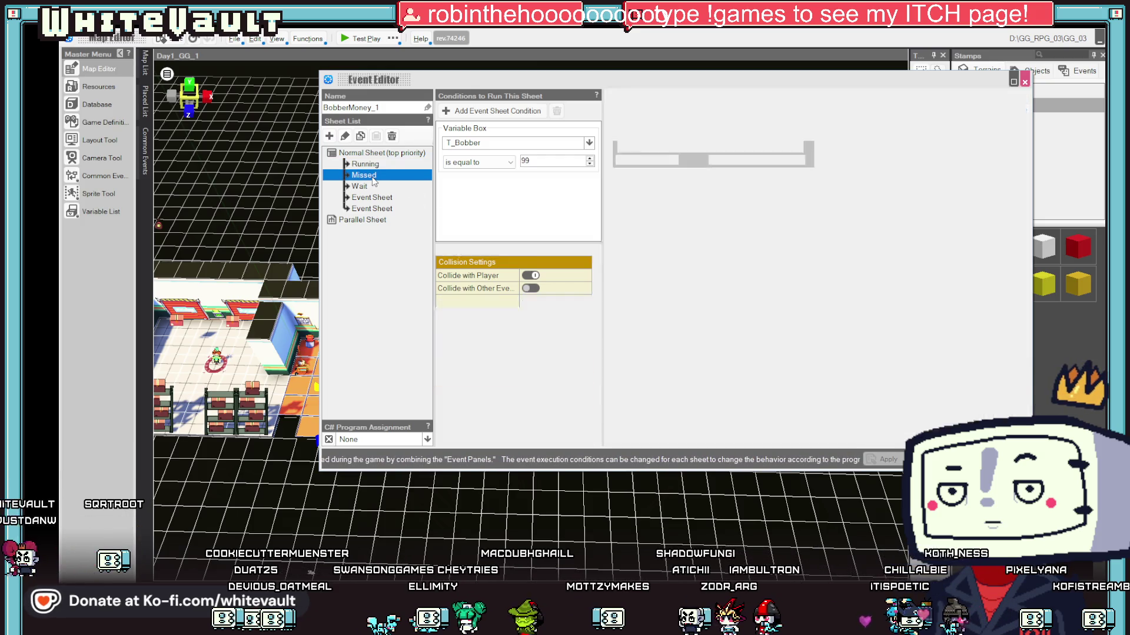
click(362, 187)
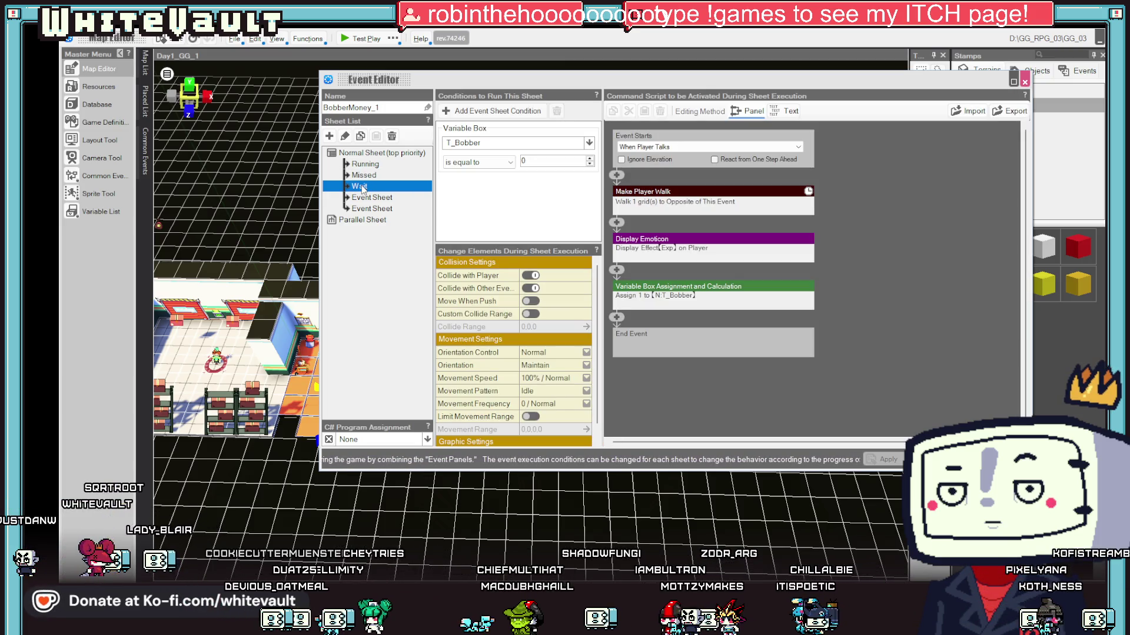
click(368, 199)
click(370, 202)
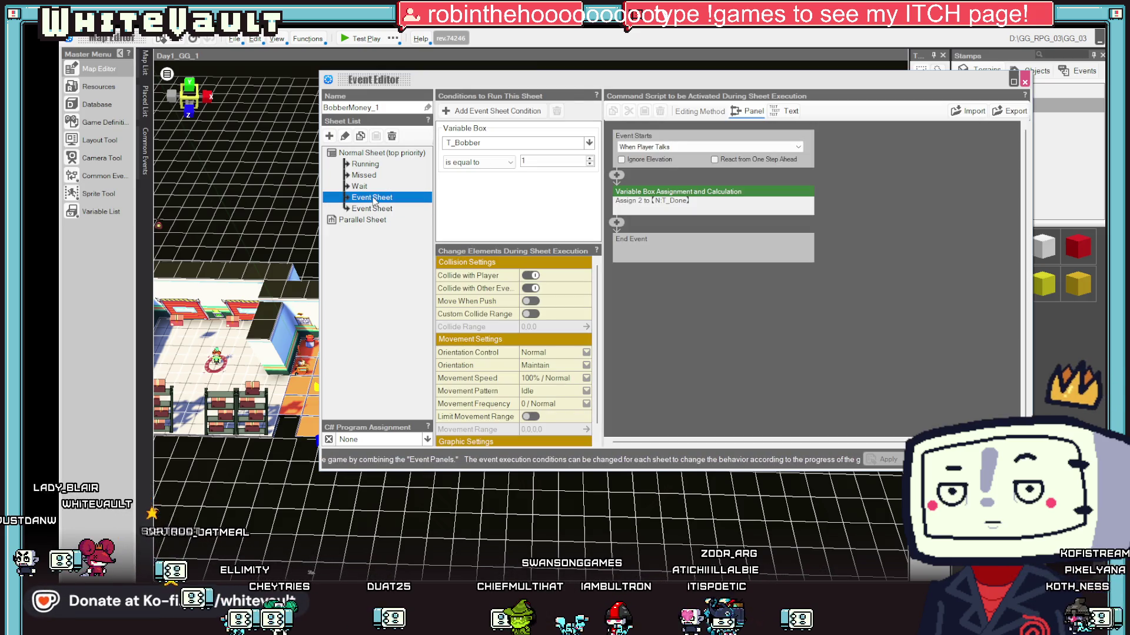
- Set the first sheet's T_Bobber conditions to 'not equal to 0' and 'not equal to 99', then test play
click(374, 201)
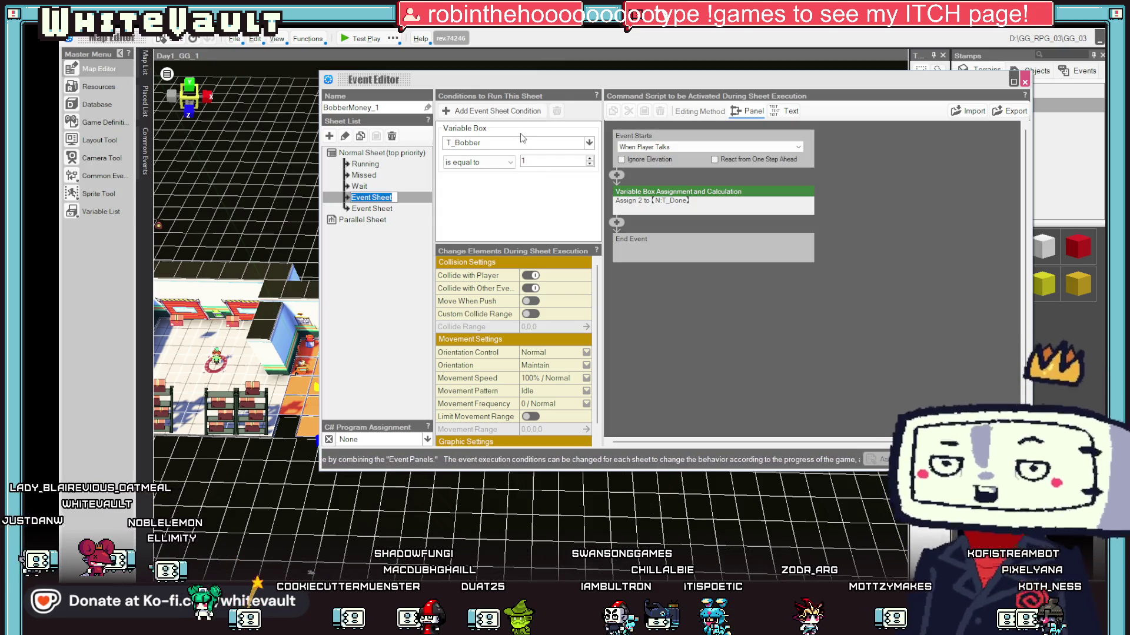
click(489, 162)
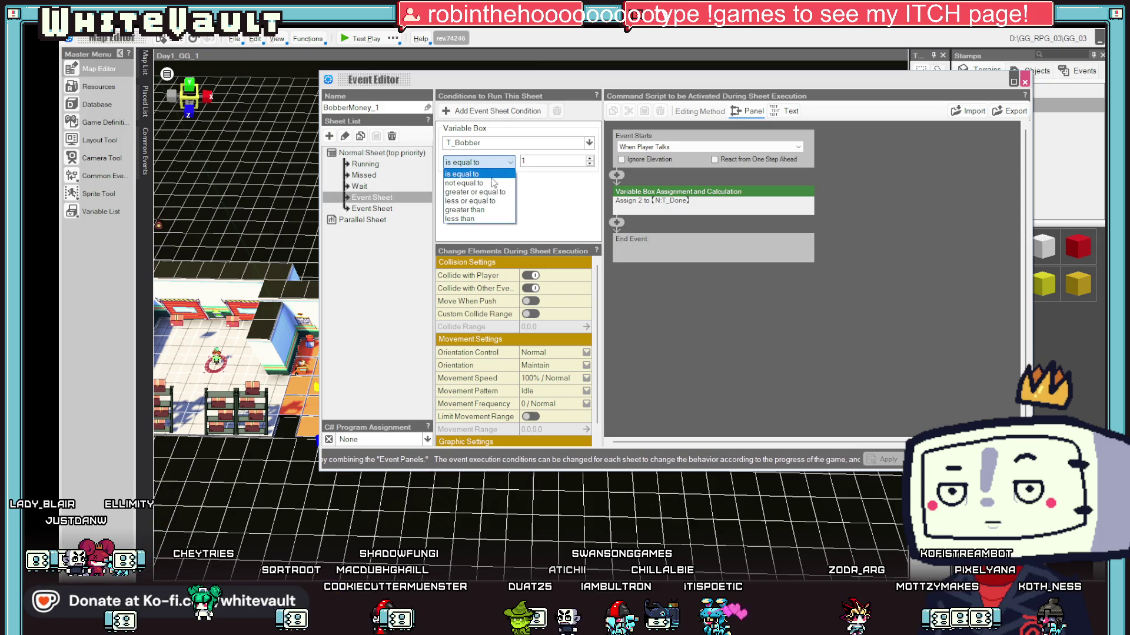
click(477, 180)
click(549, 162)
text(0)
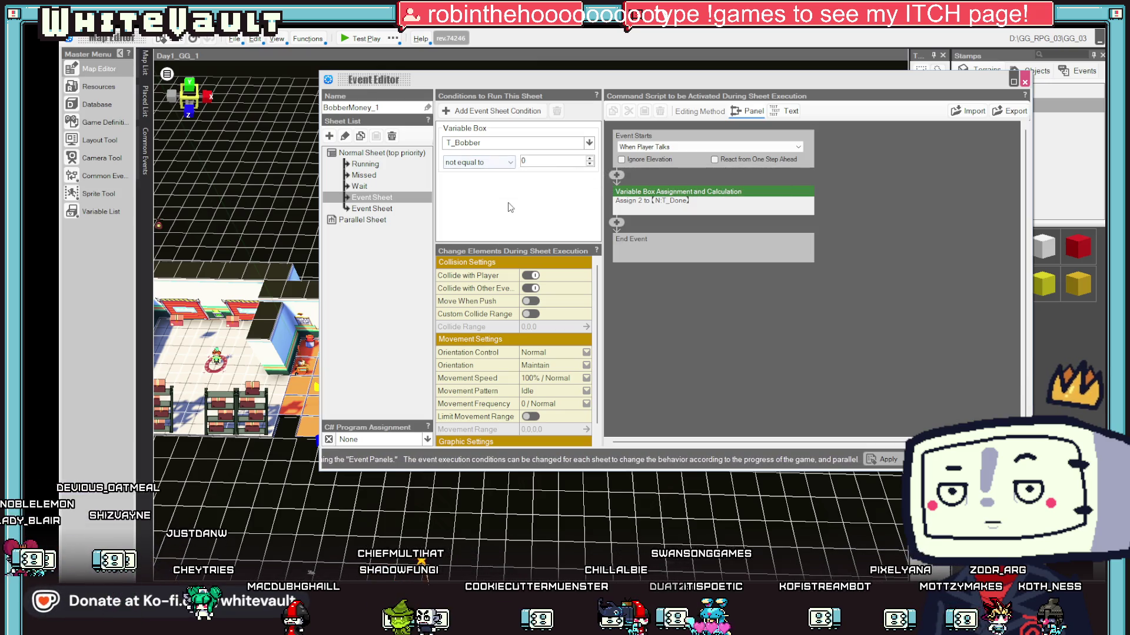
right_click(499, 133)
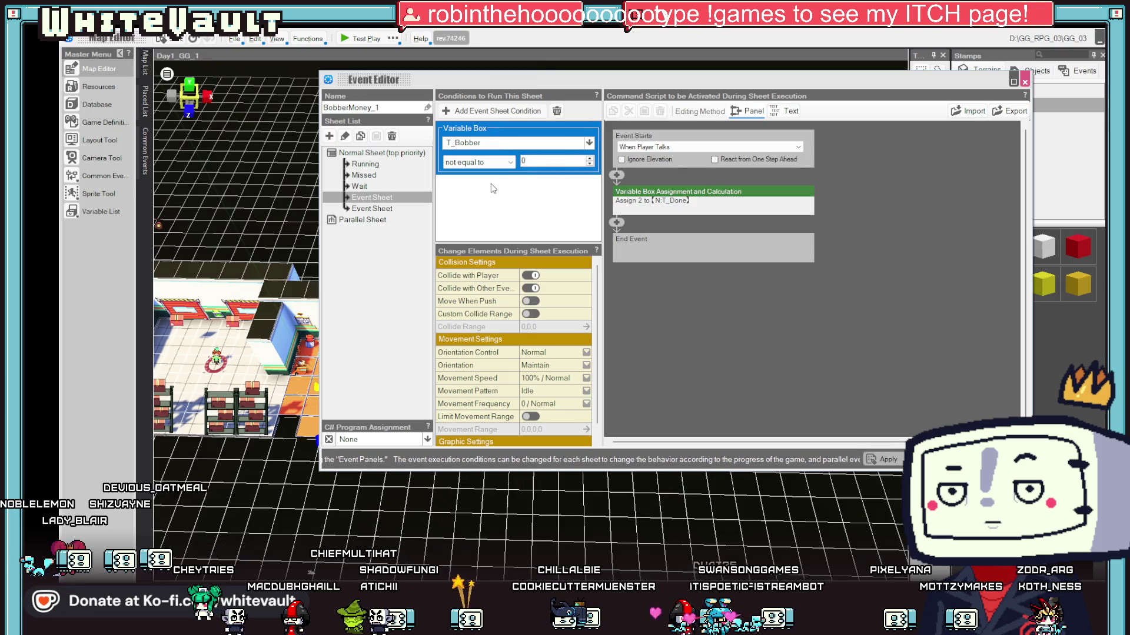
click(517, 215)
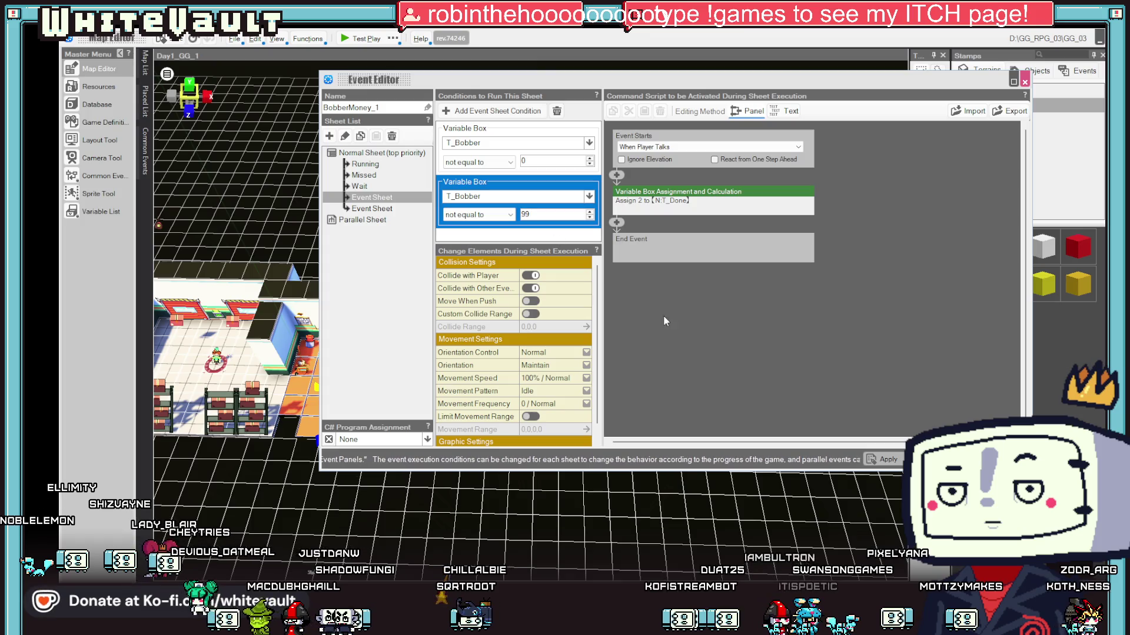
key(Return)
click(352, 41)
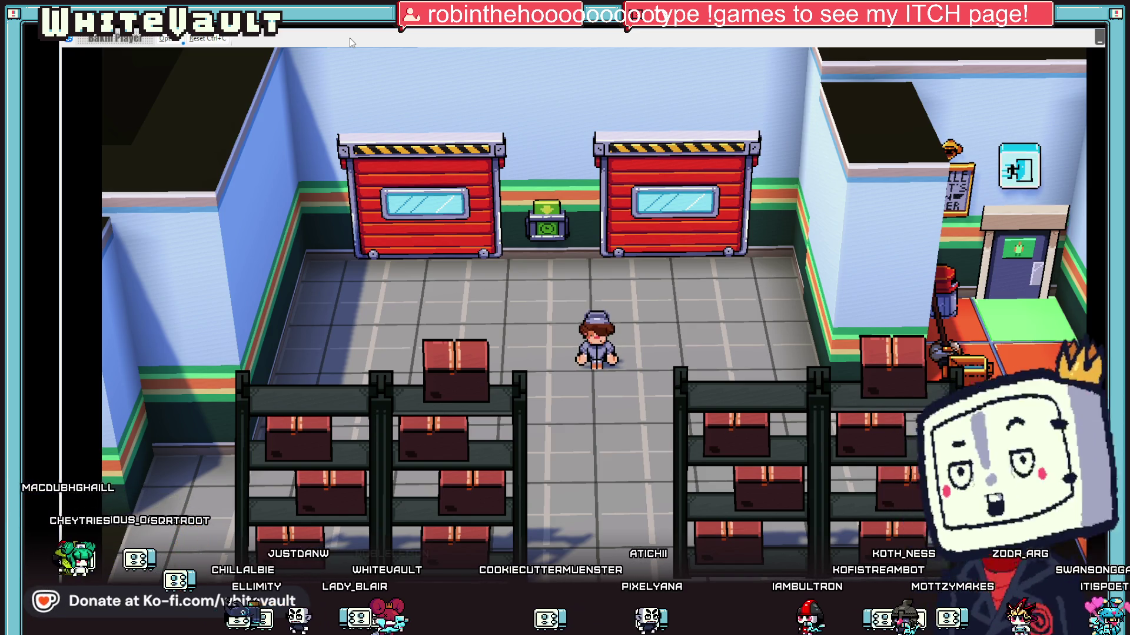
- Walk the girl right past the coffee counter as Bobber runs off, then end the test play
key(Right)
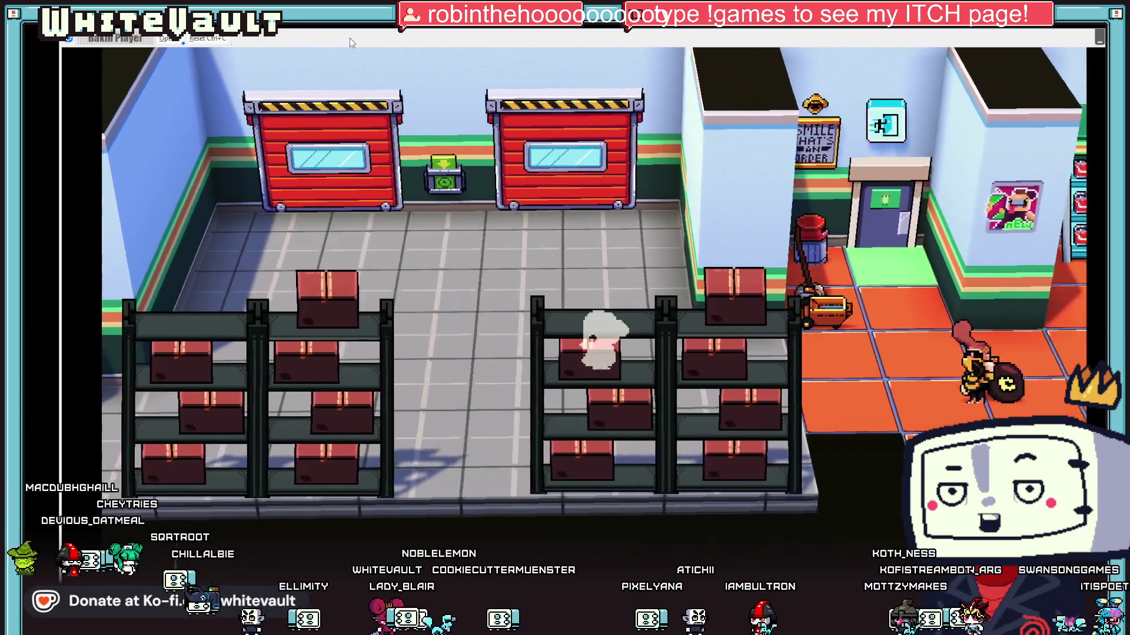
key(Right)
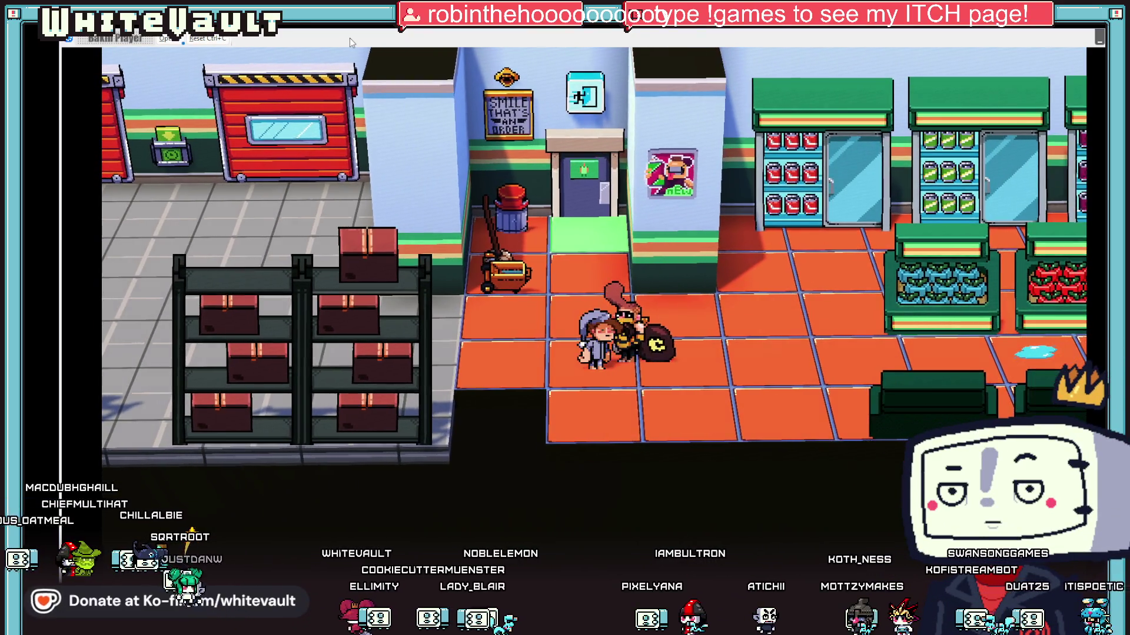
key(Right)
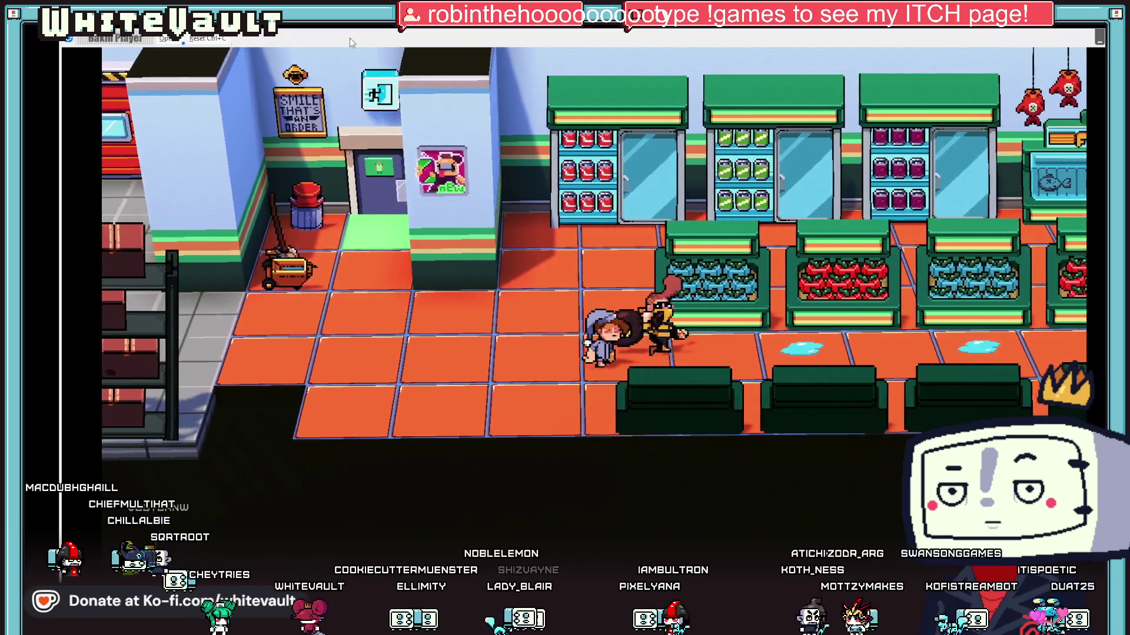
key(Right)
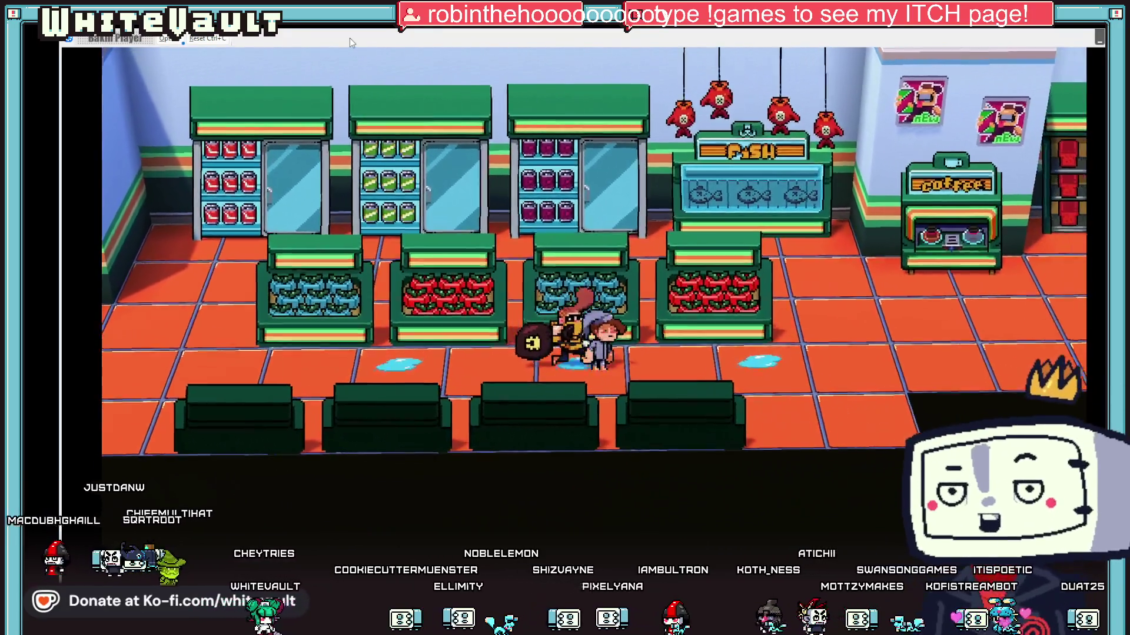
key(Right)
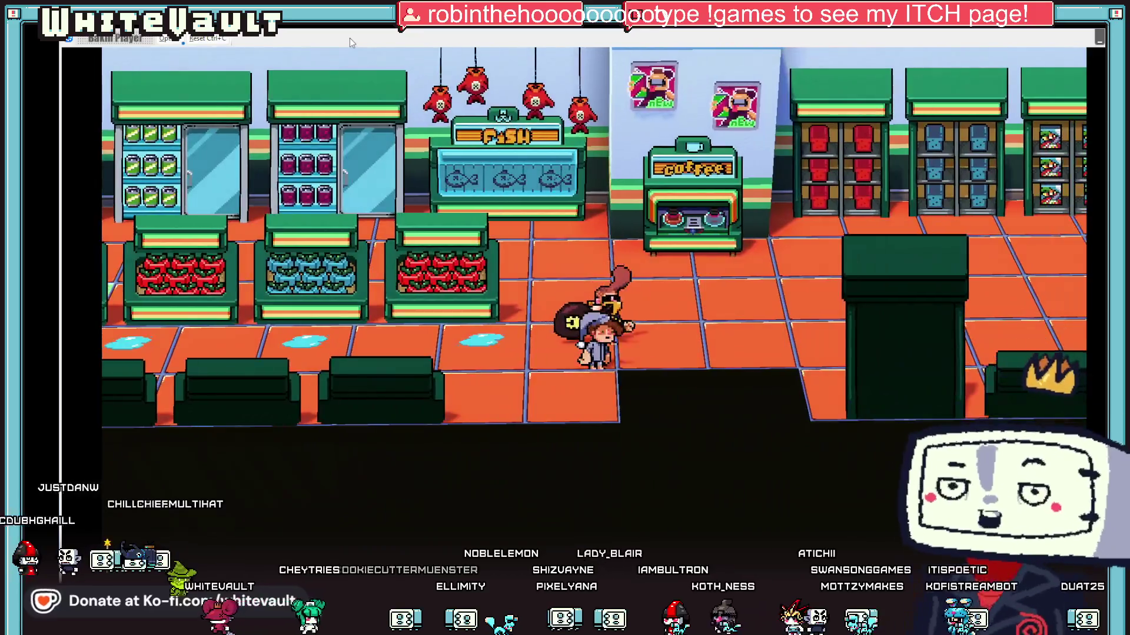
key(Right)
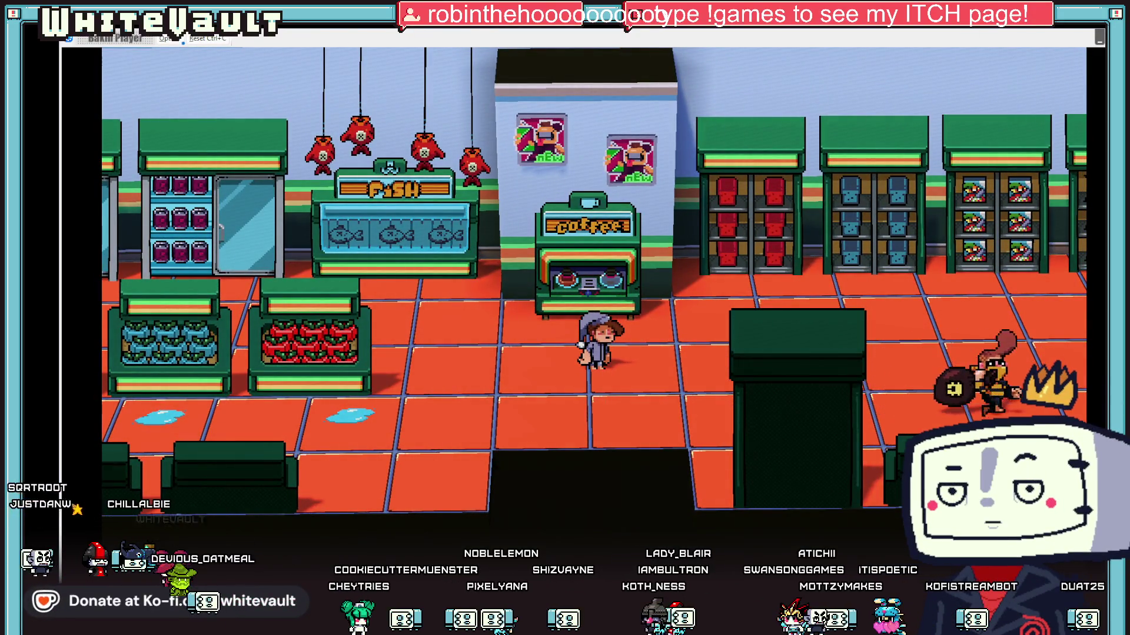
key(alt+F4)
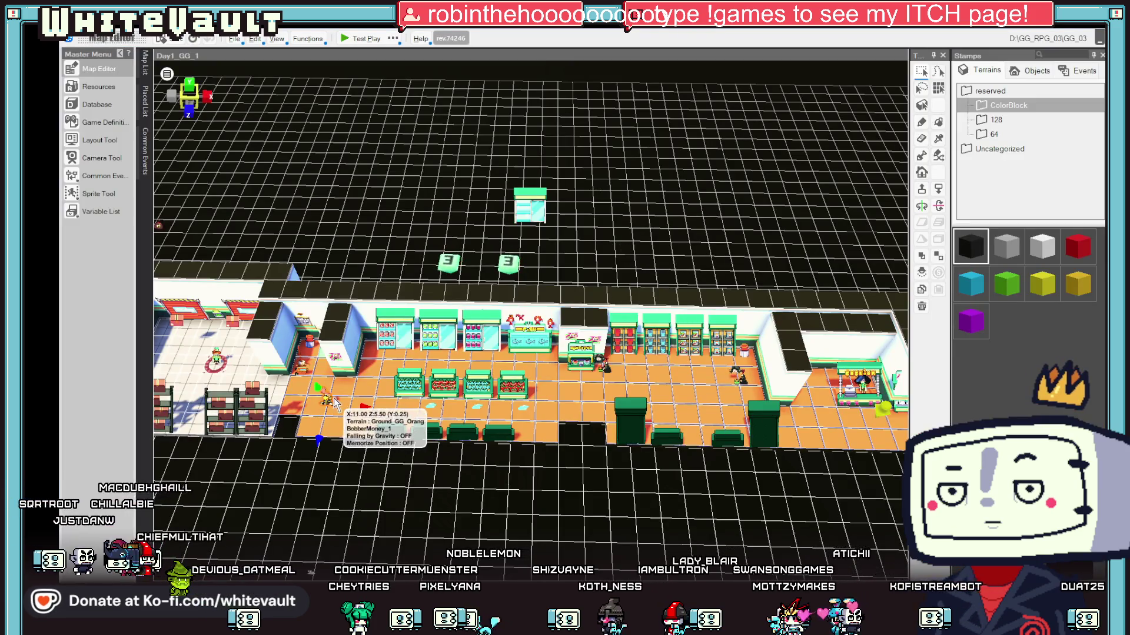
- Cut the 'assign 99 to T_Bobber' command from BobberMoney_1's Running sheet and close the editor
double_click(327, 403)
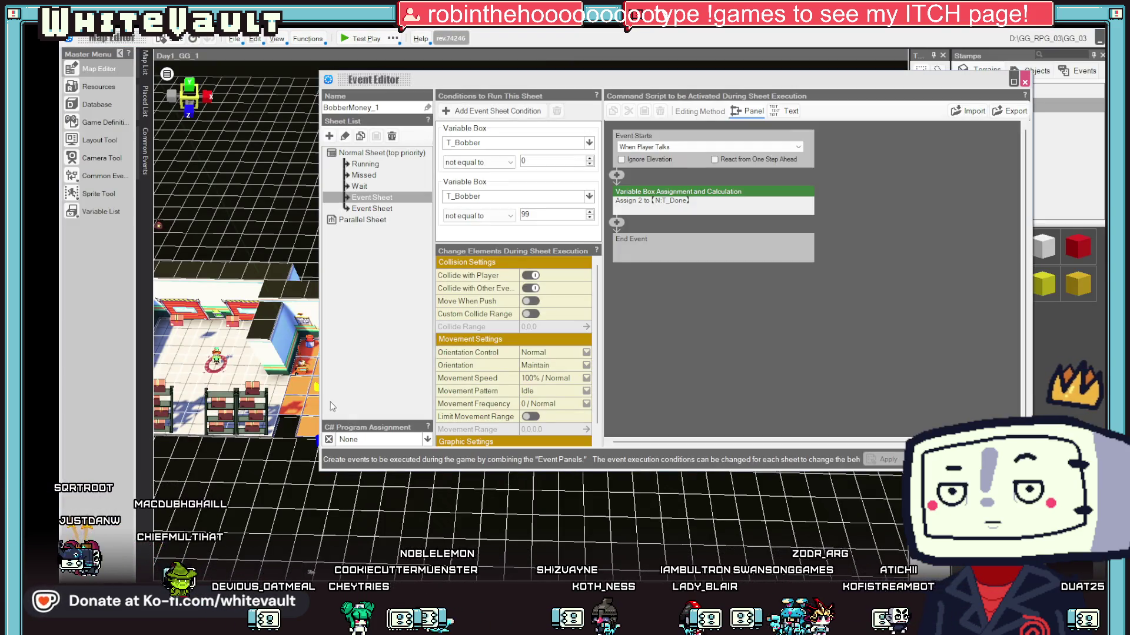
click(375, 167)
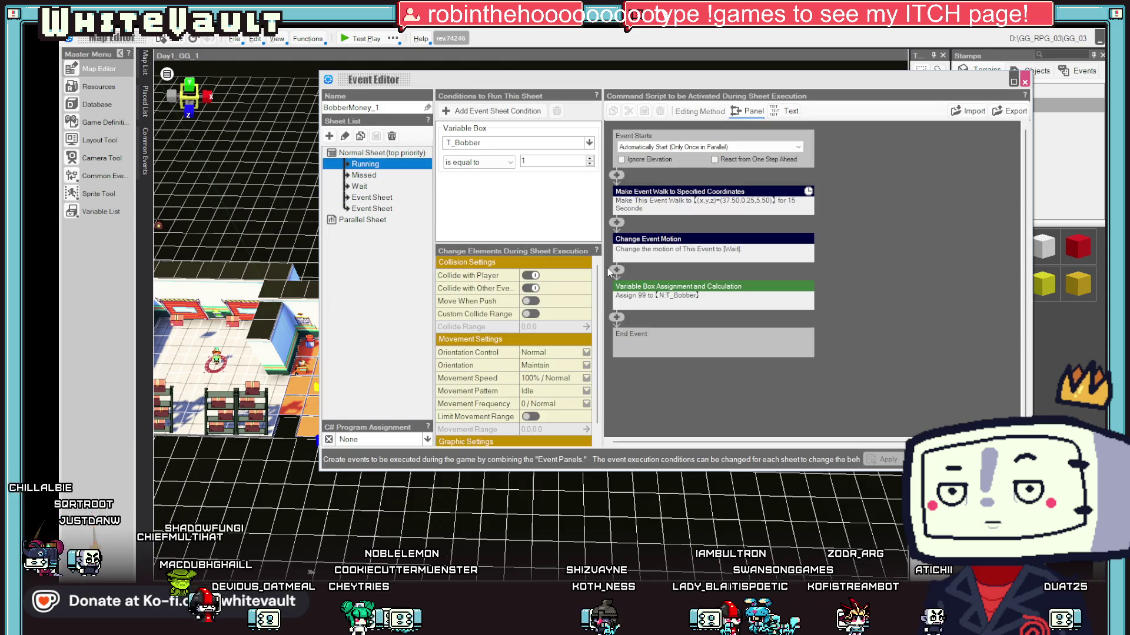
right_click(654, 289)
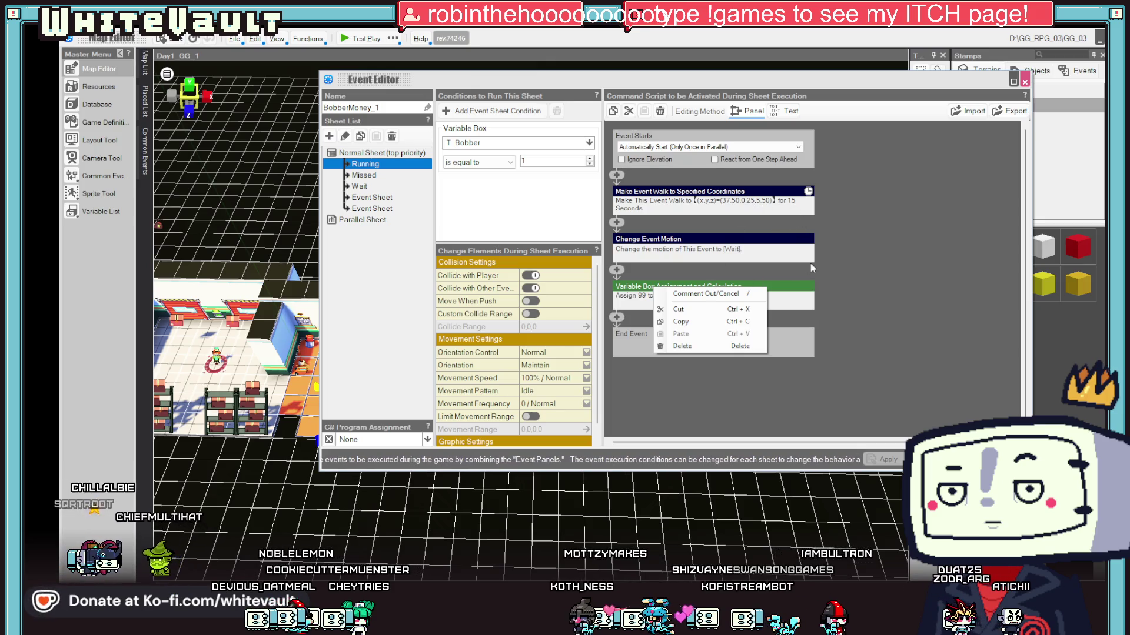
click(710, 315)
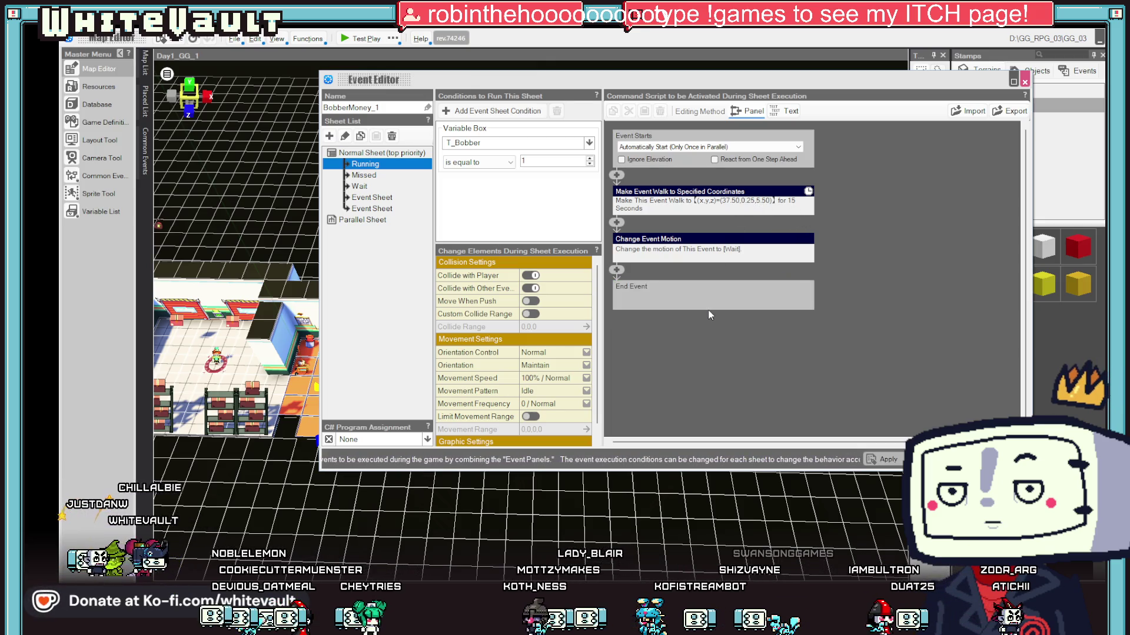
click(930, 459)
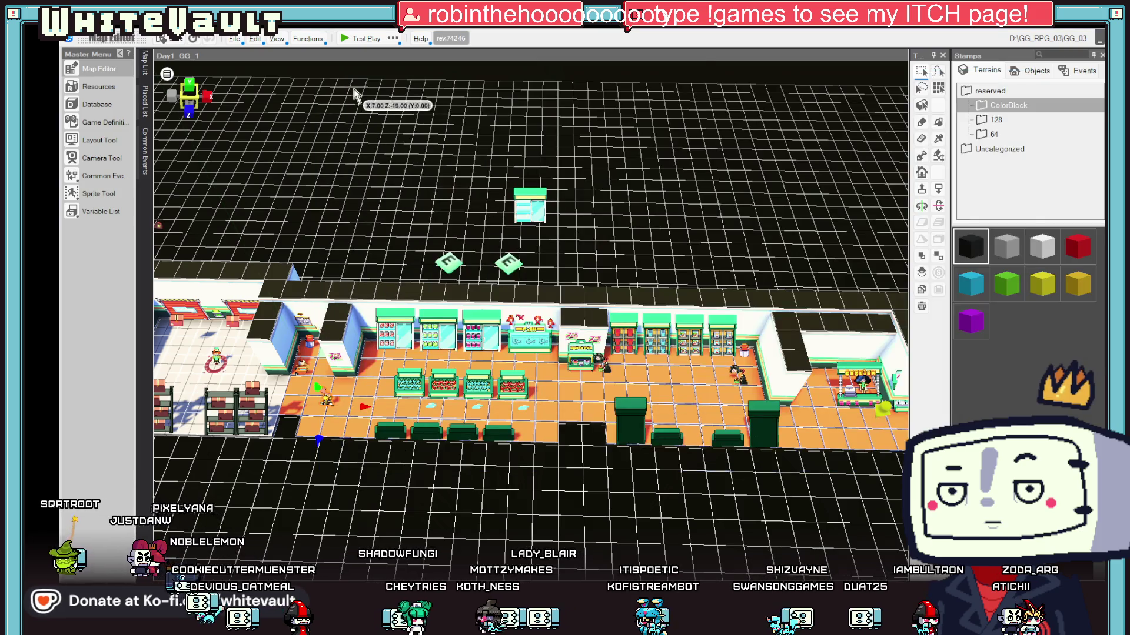
click(356, 44)
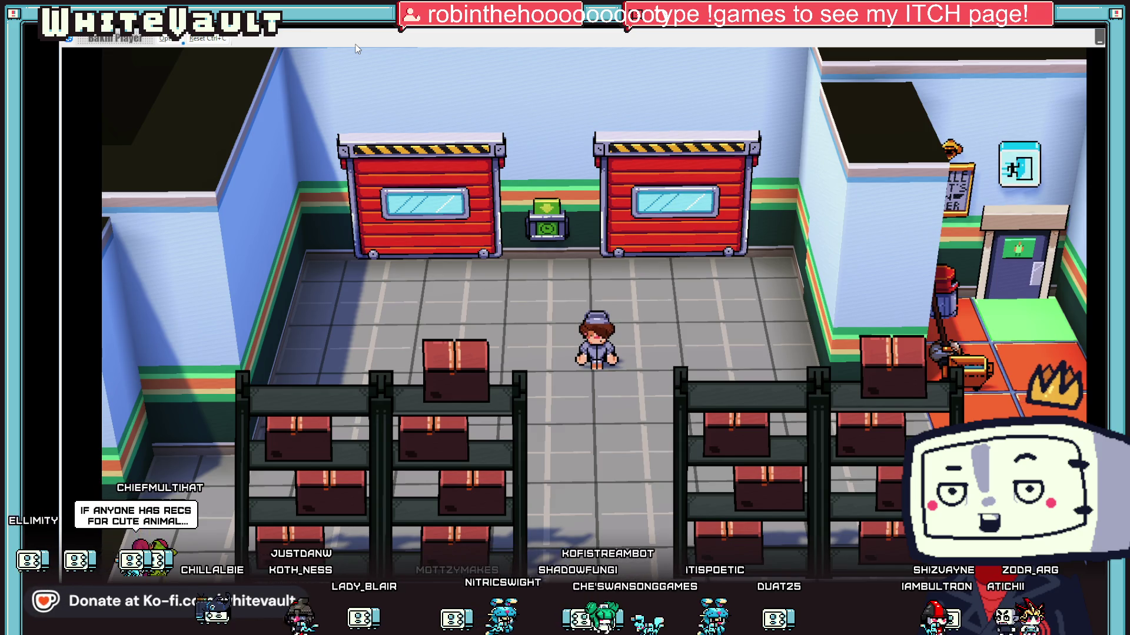
key(Down)
key(Right)
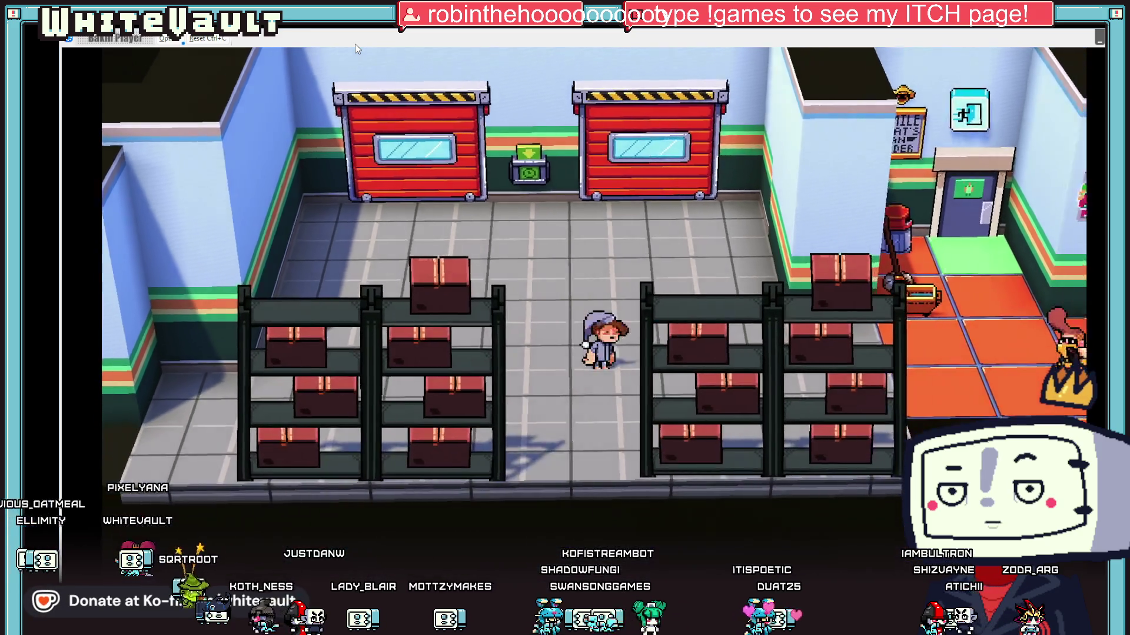
key(Right)
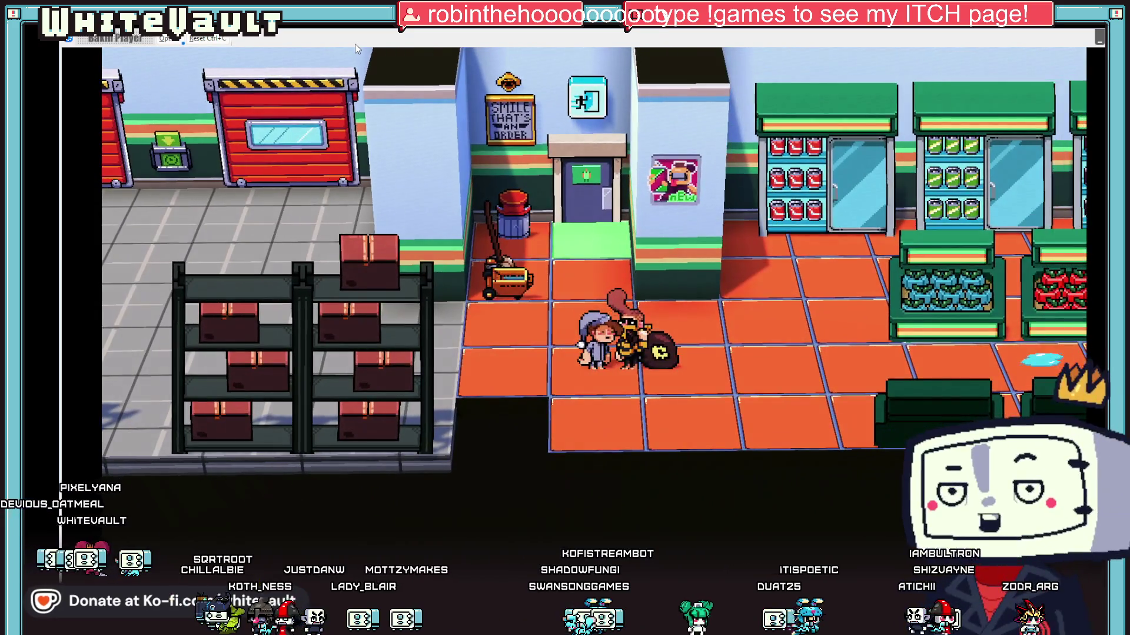
key(Right)
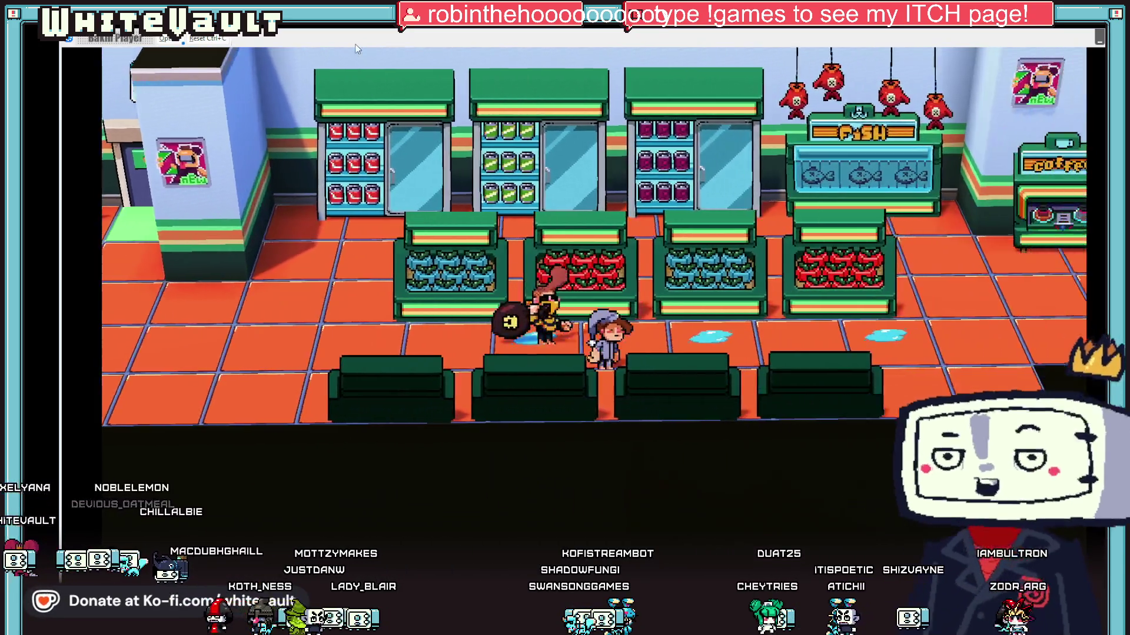
key(Right)
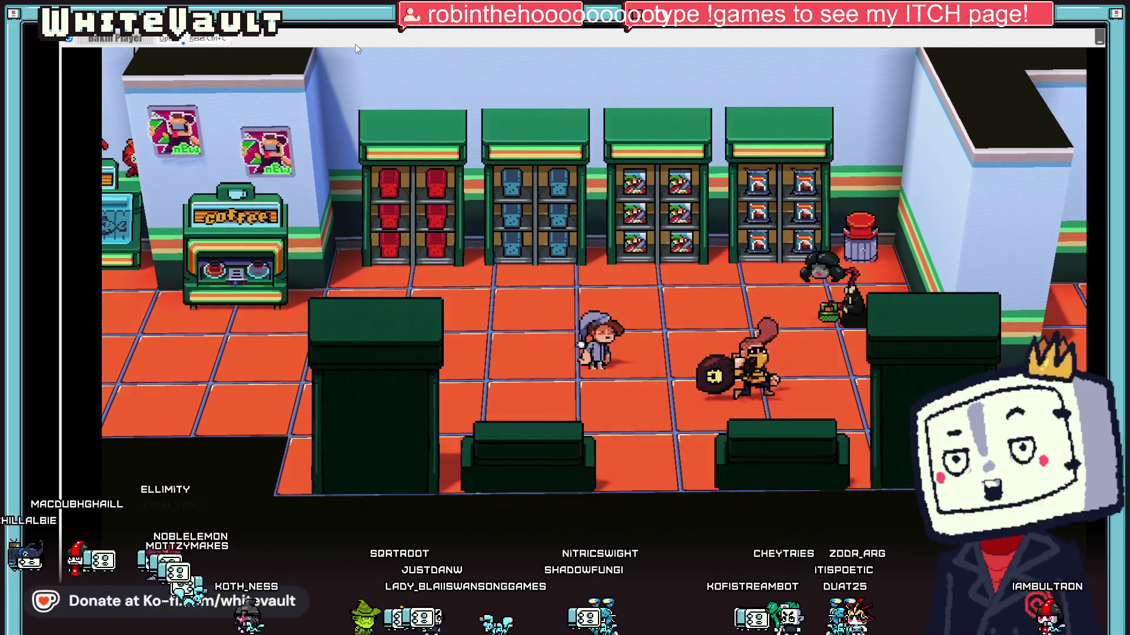
click(1100, 37)
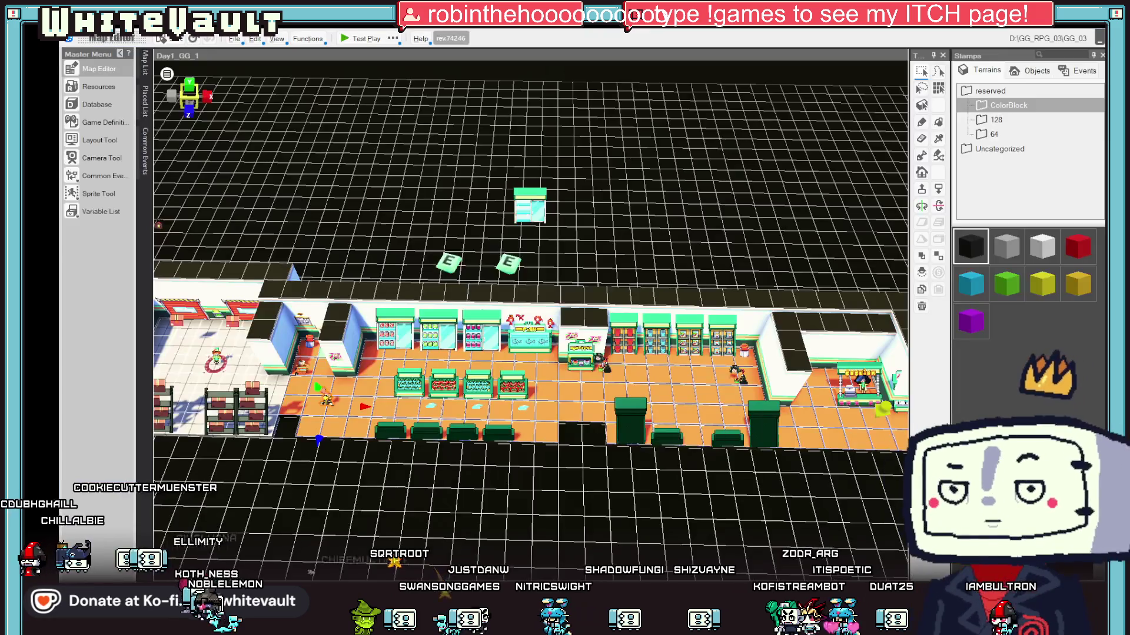
- Check BobberMoney_1's walk-to-coordinates command, then close the editor and launch a test play
double_click(330, 401)
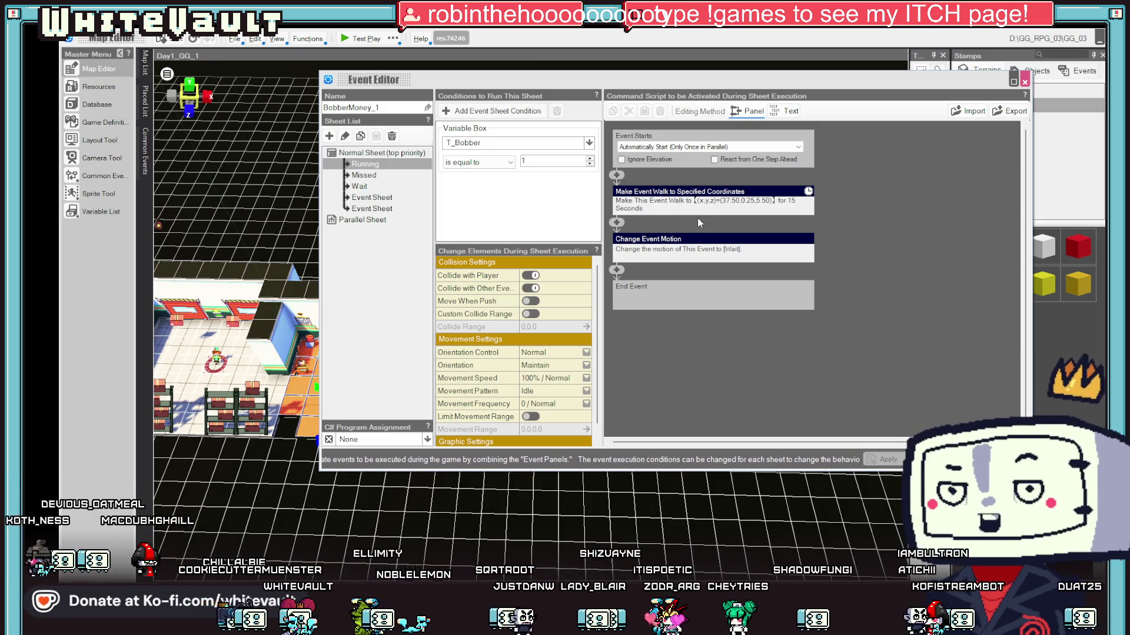
click(790, 204)
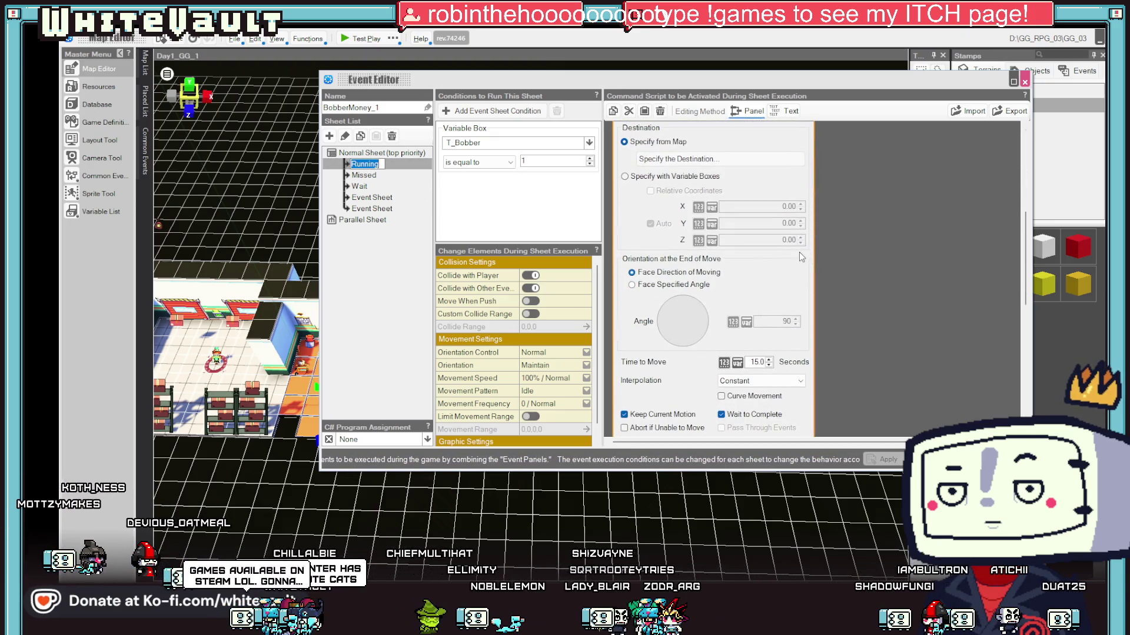
key(Escape)
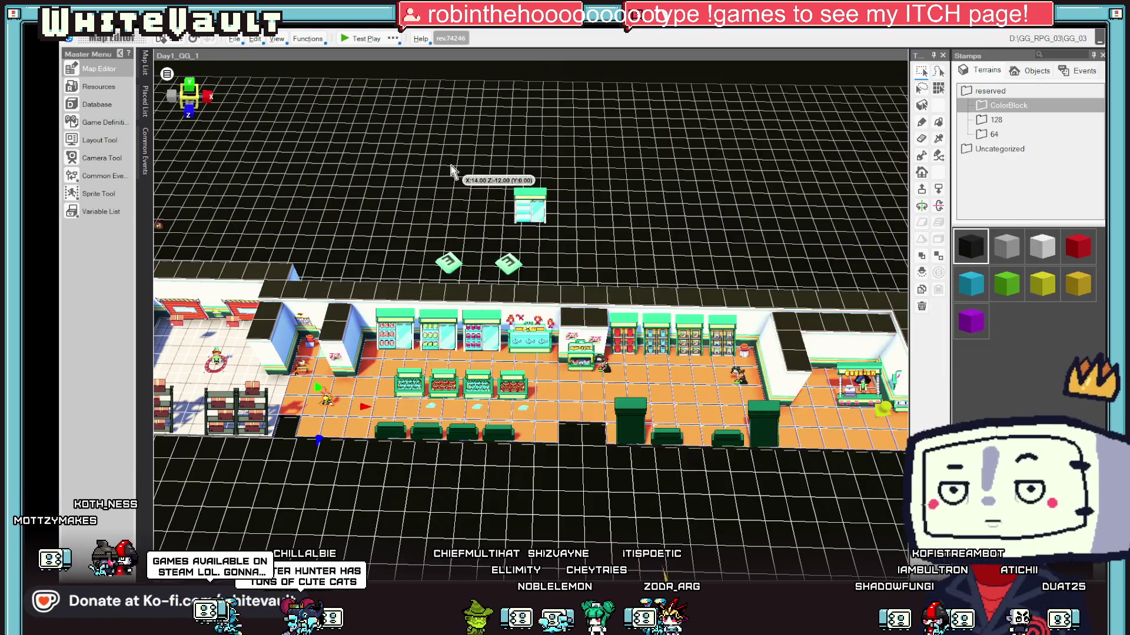
click(359, 39)
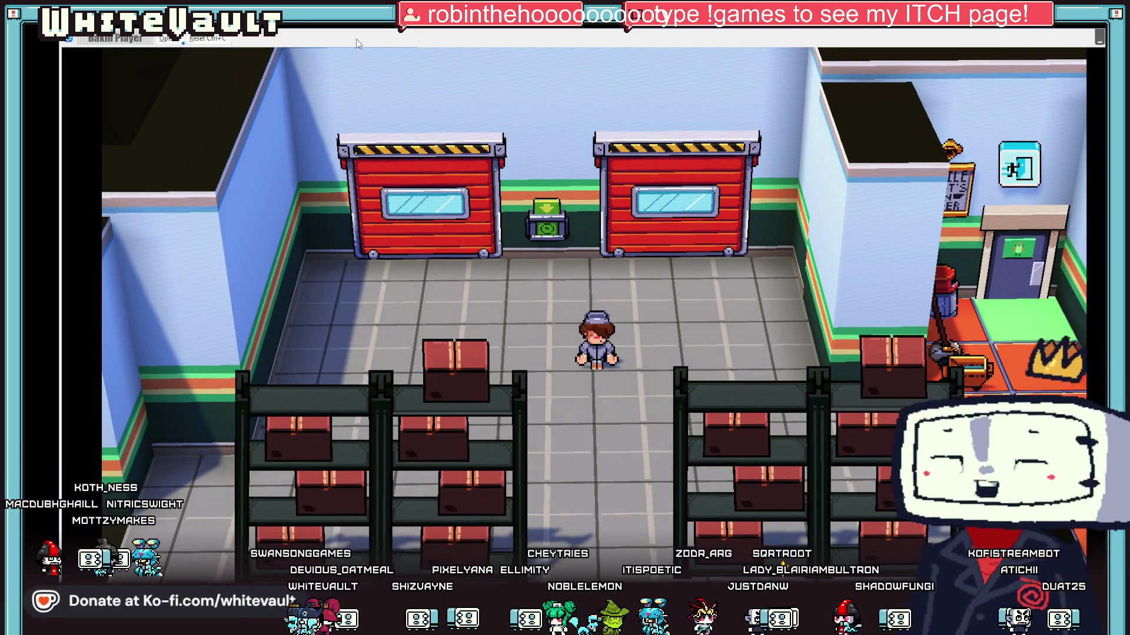
- Walk the player three tiles right from the stockroom onto the store floor, then quit test play
key(Right)
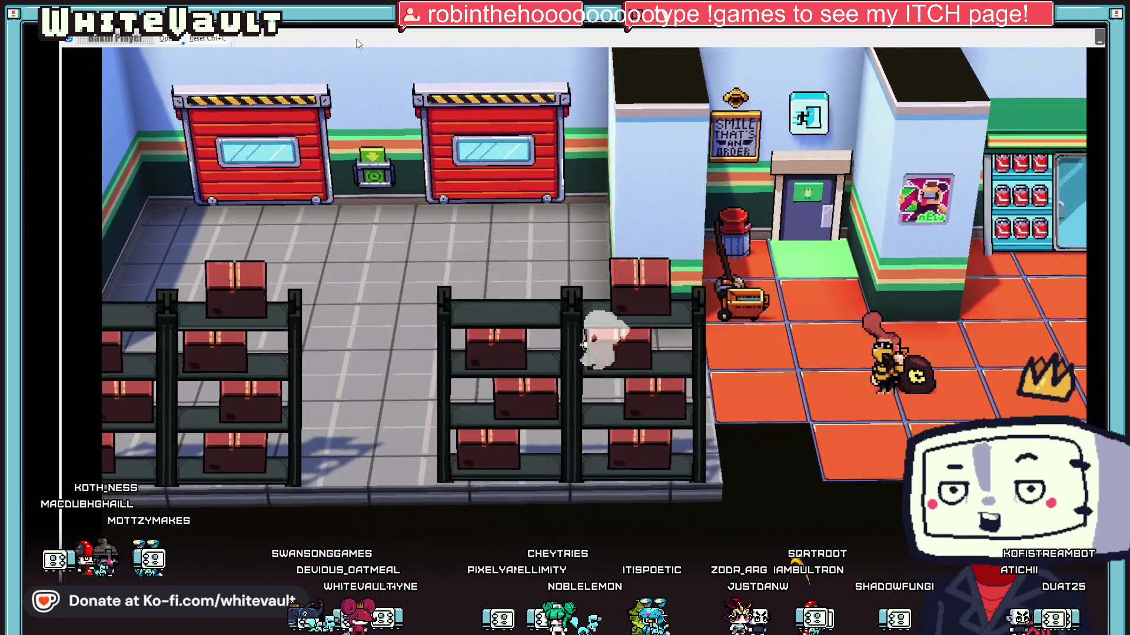
key(Right)
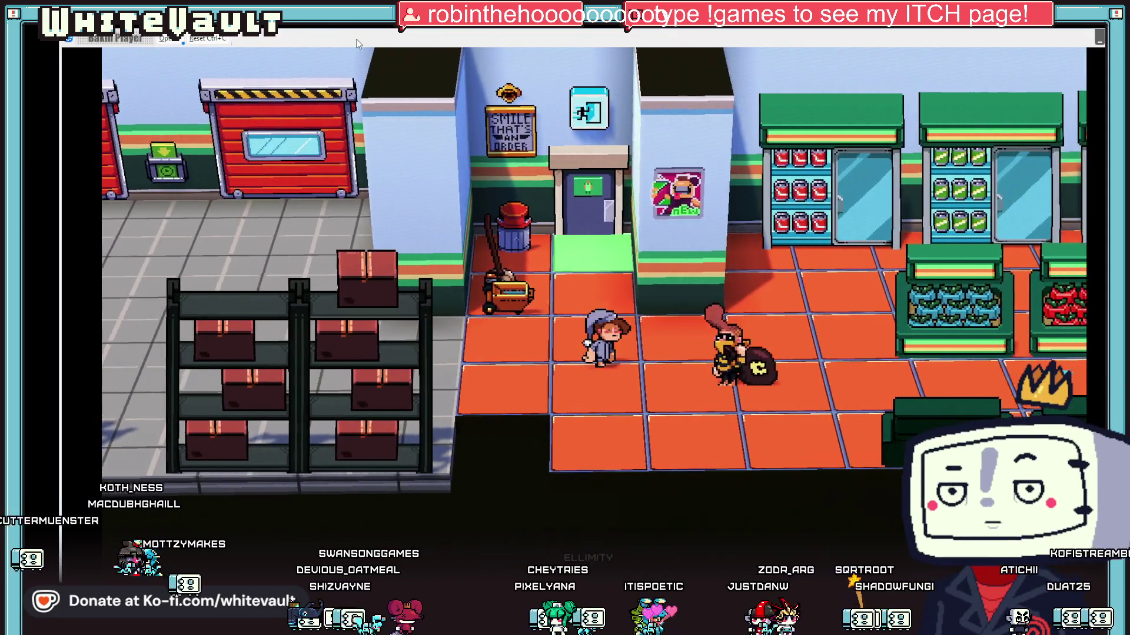
key(Right)
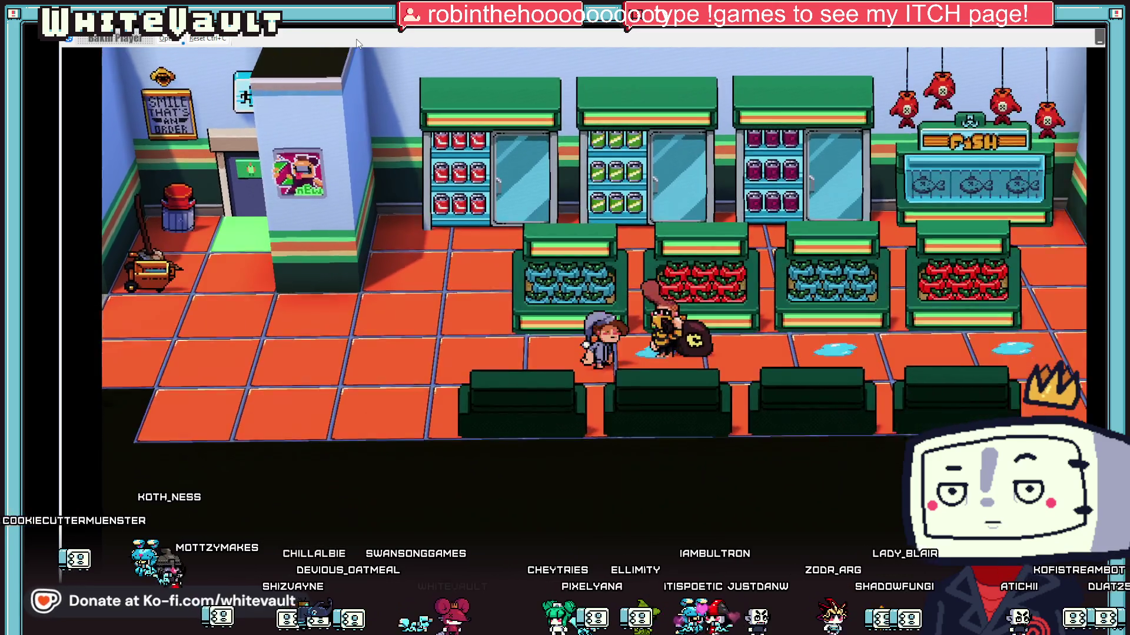
key(Right)
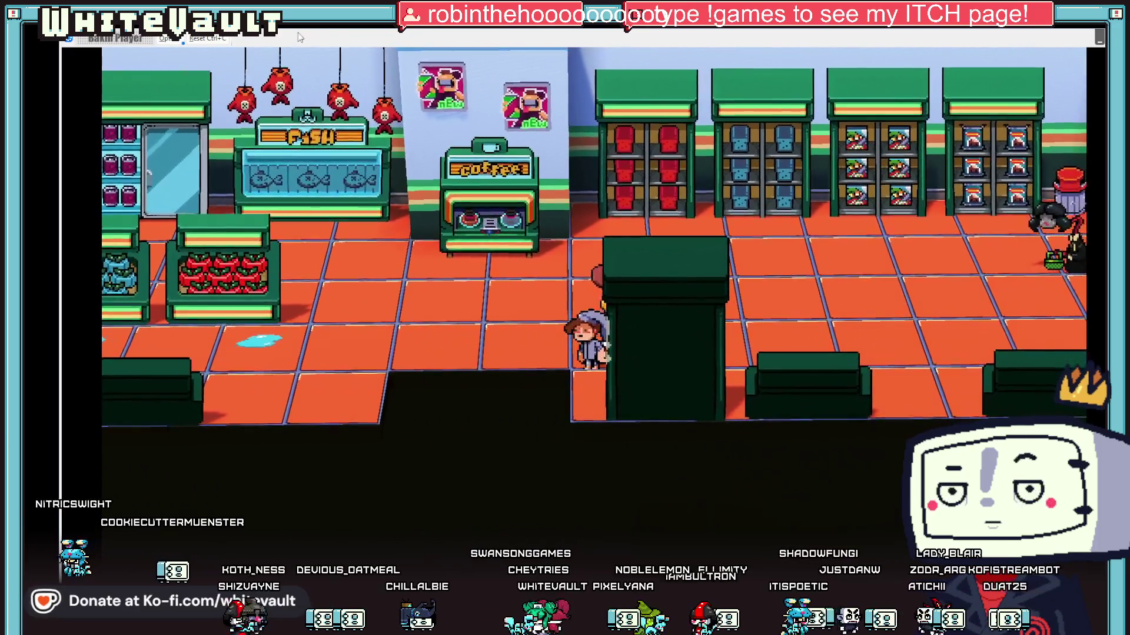
key(alt+F4)
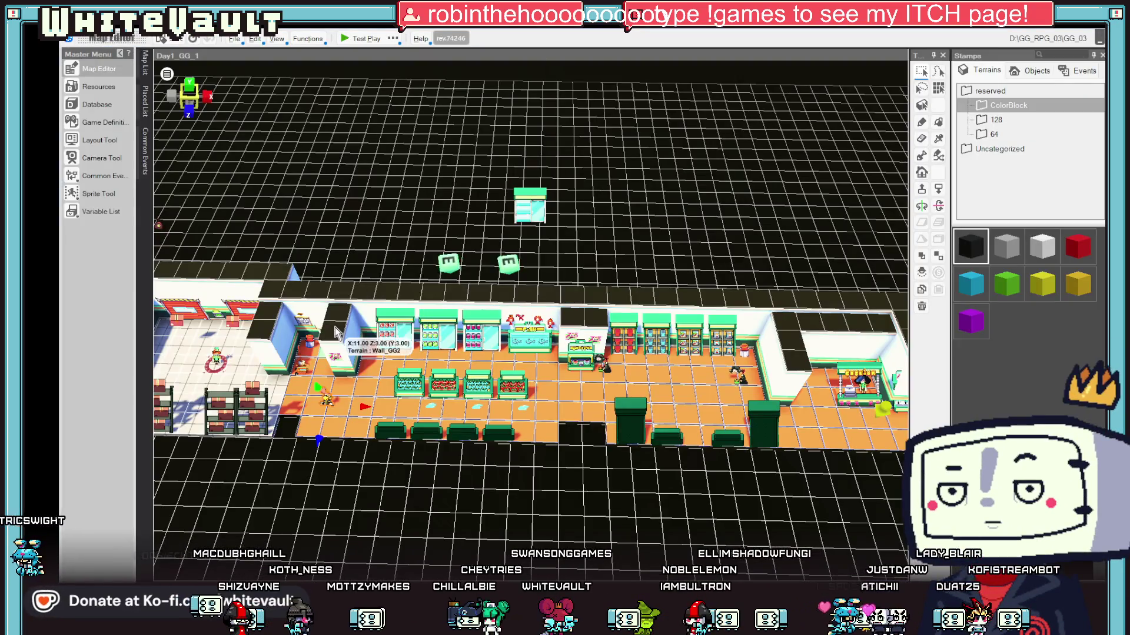
- Drag BobberMoney_1's Wait sheet to the top and keep Running starting automatically once in parallel
click(145, 65)
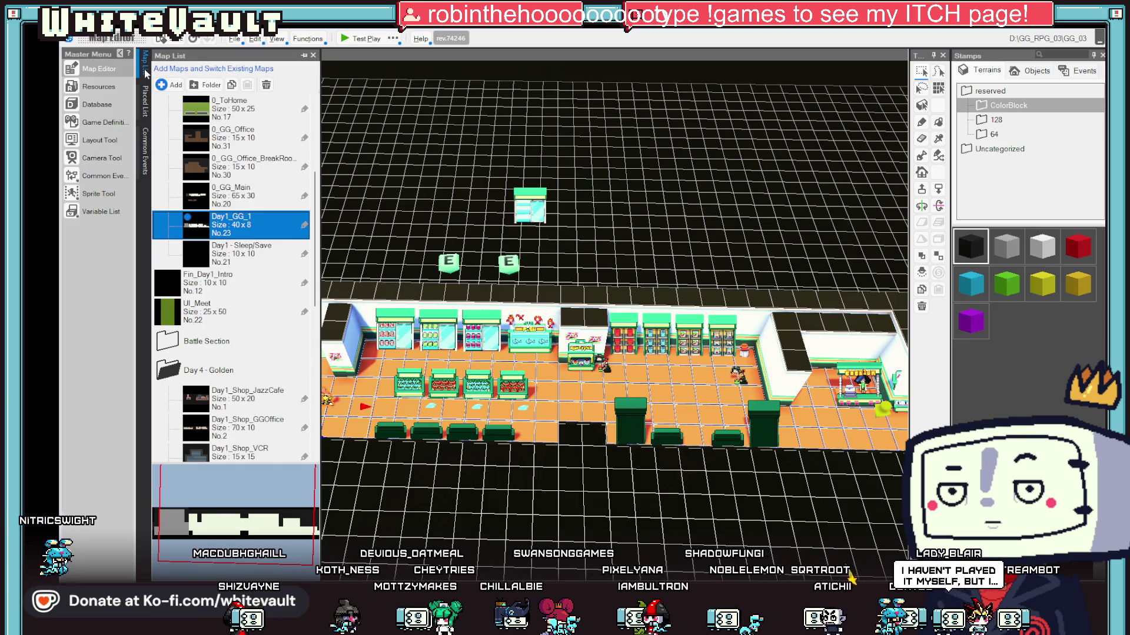
double_click(328, 402)
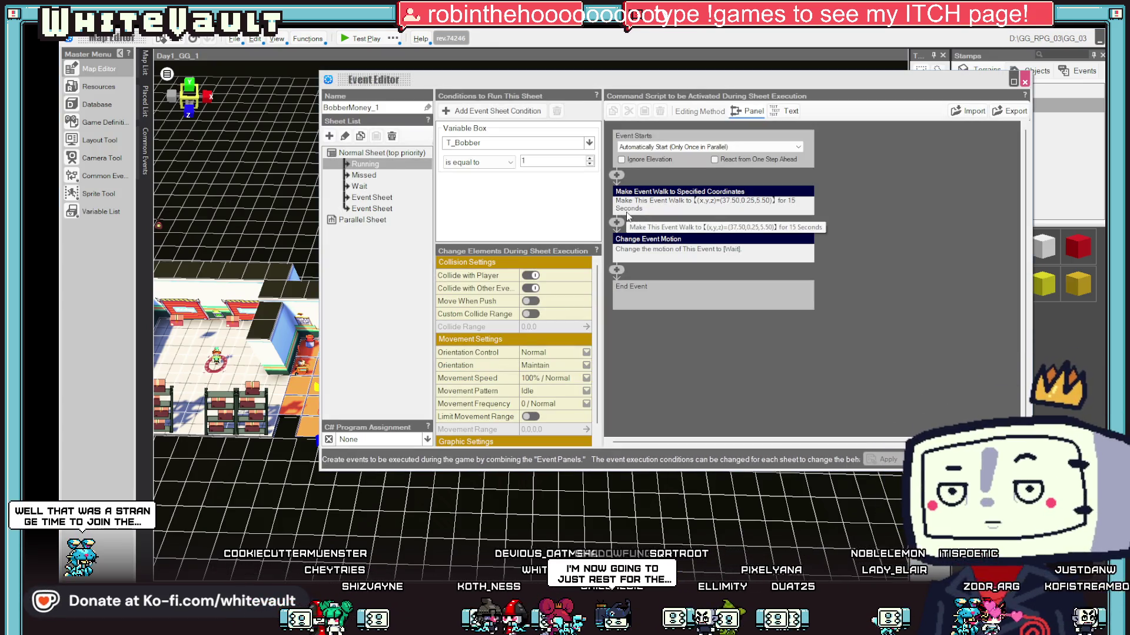
drag(372, 186, 362, 162)
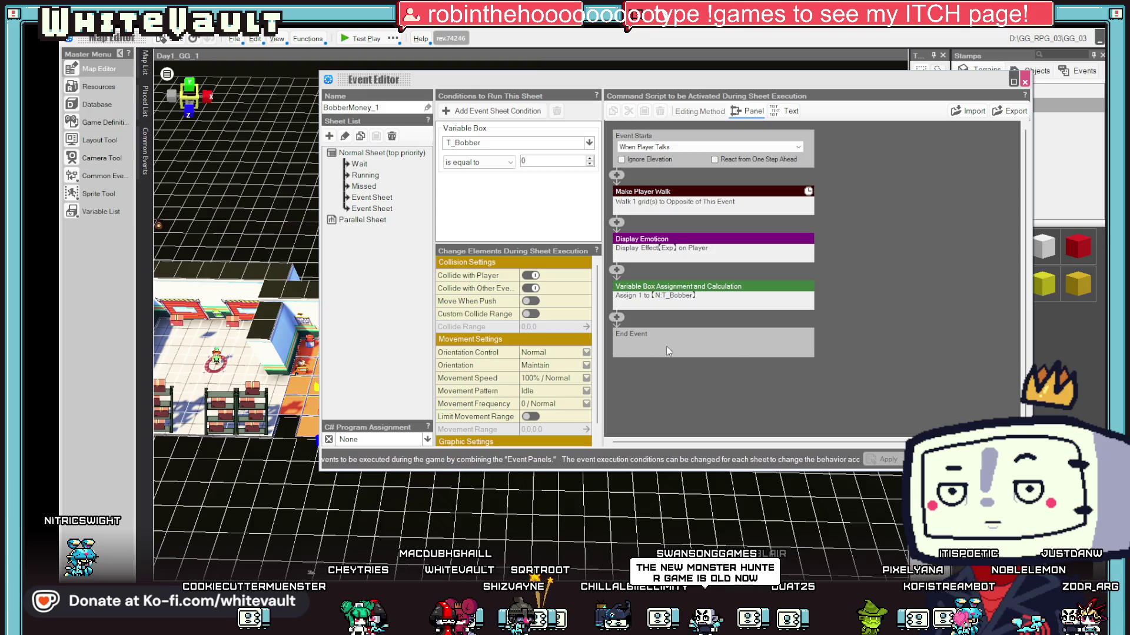
click(365, 176)
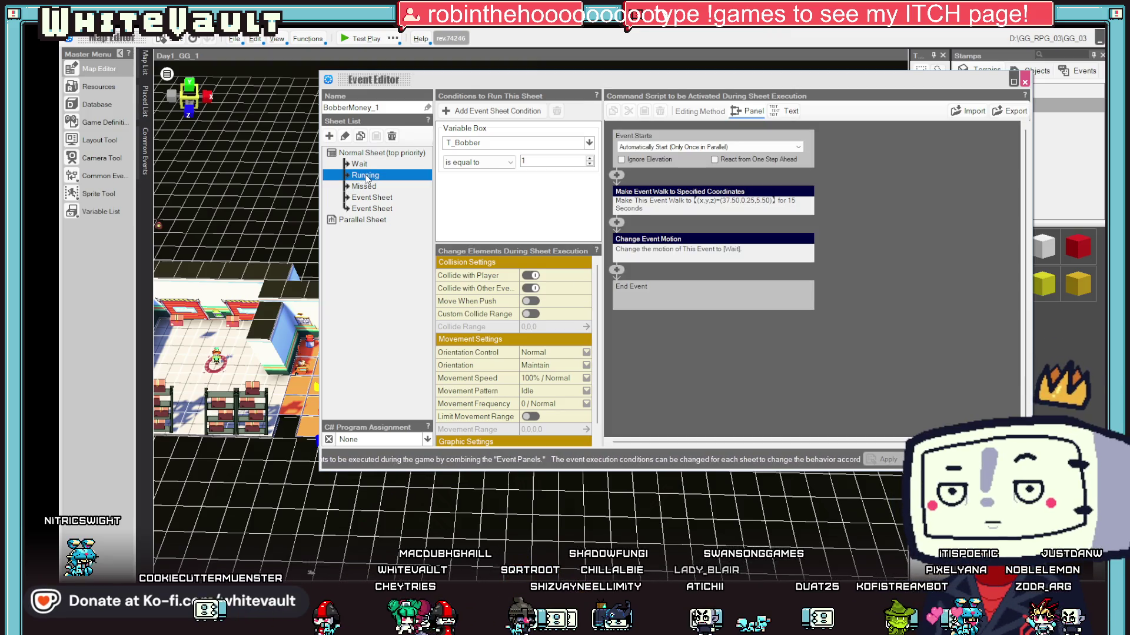
click(721, 148)
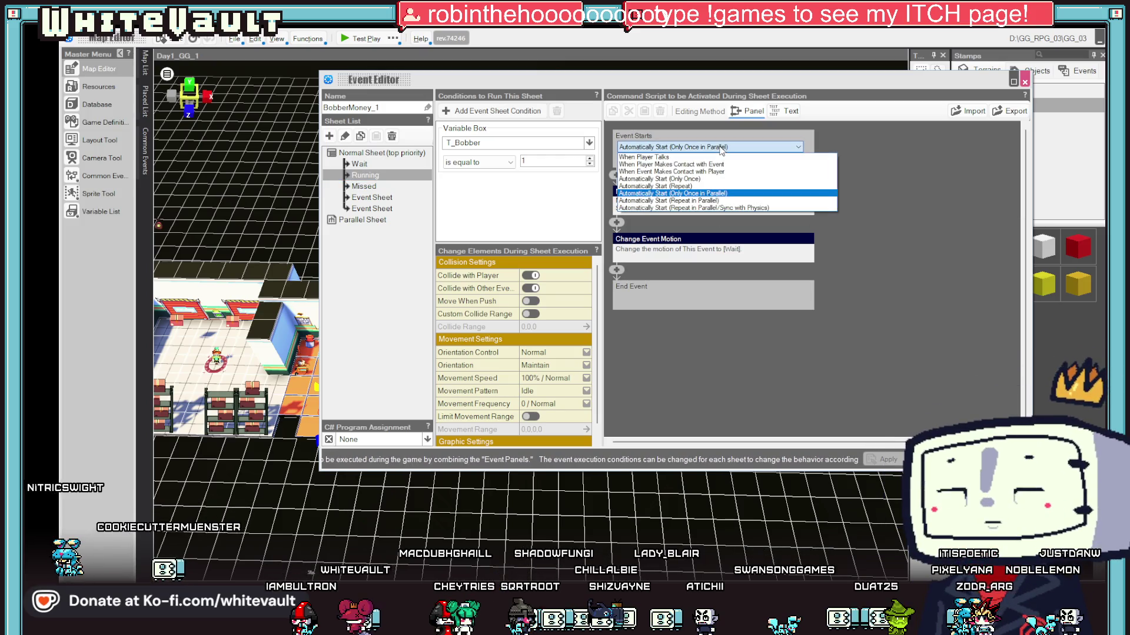
click(724, 195)
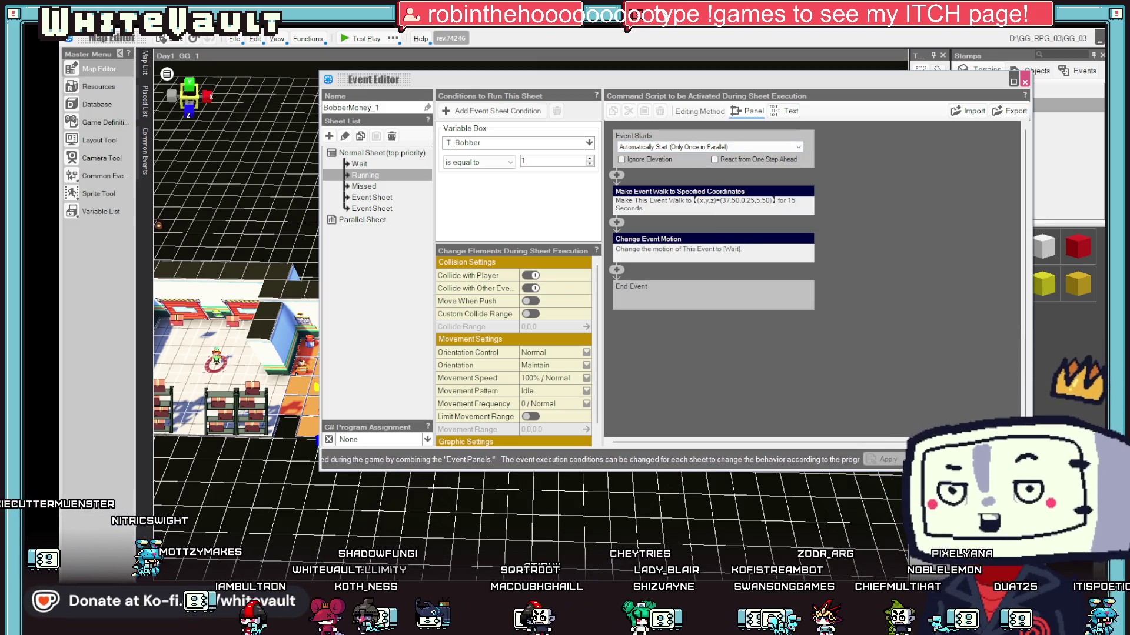
key(super+d)
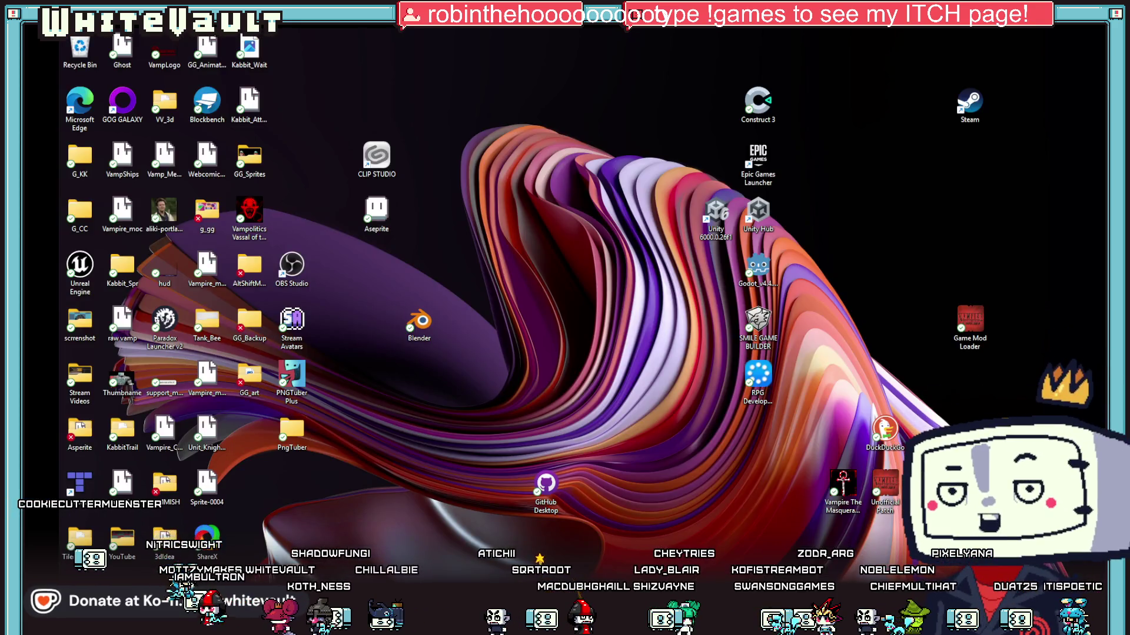
key(super+d)
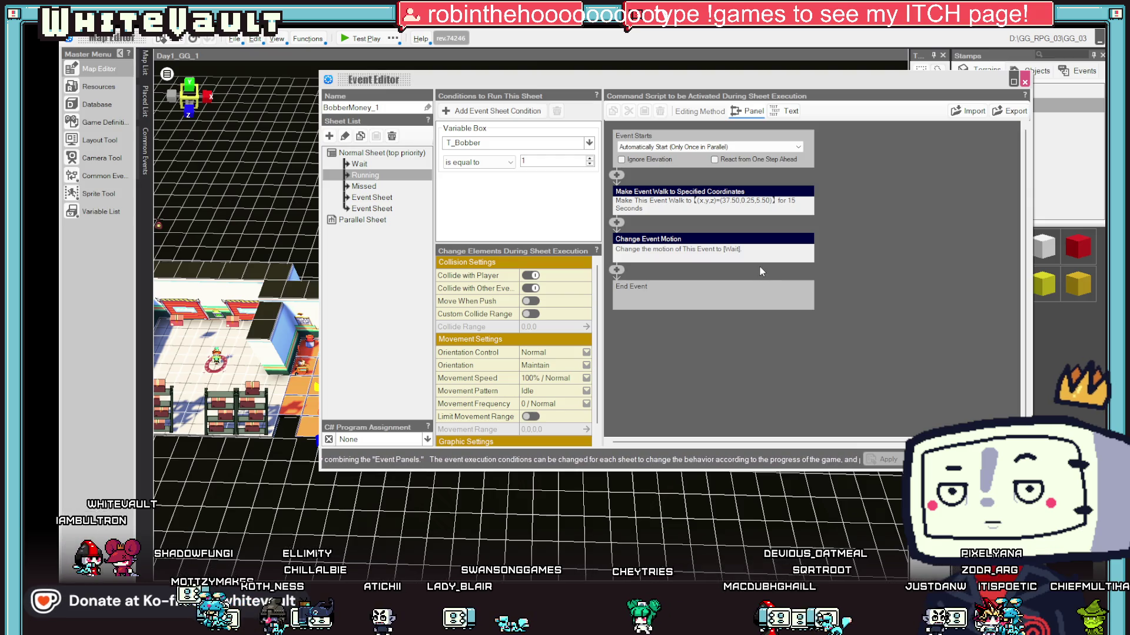
- Tick Wait to Complete on the thief's walk-to-coordinates command, close the editor, and start test play
double_click(684, 212)
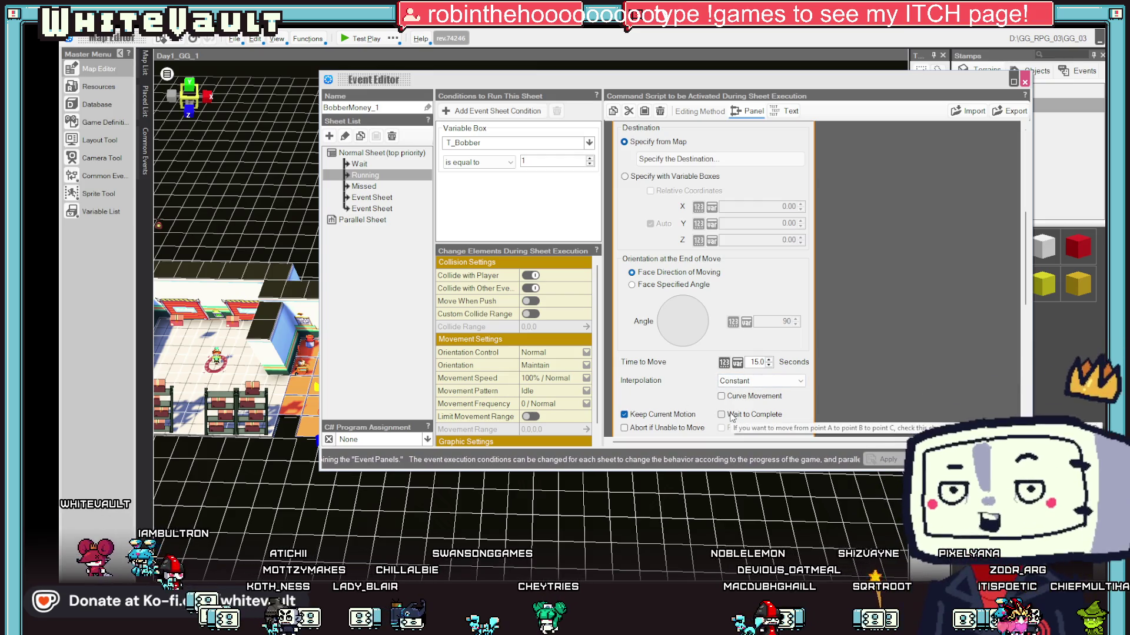
click(862, 391)
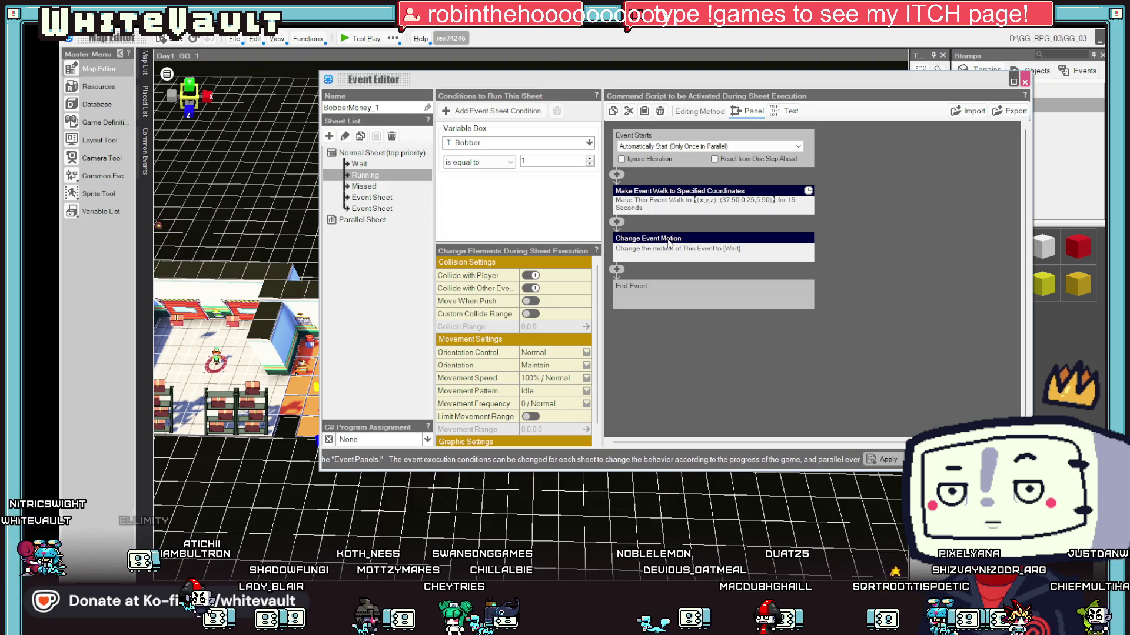
scroll(572, 360, down, 1)
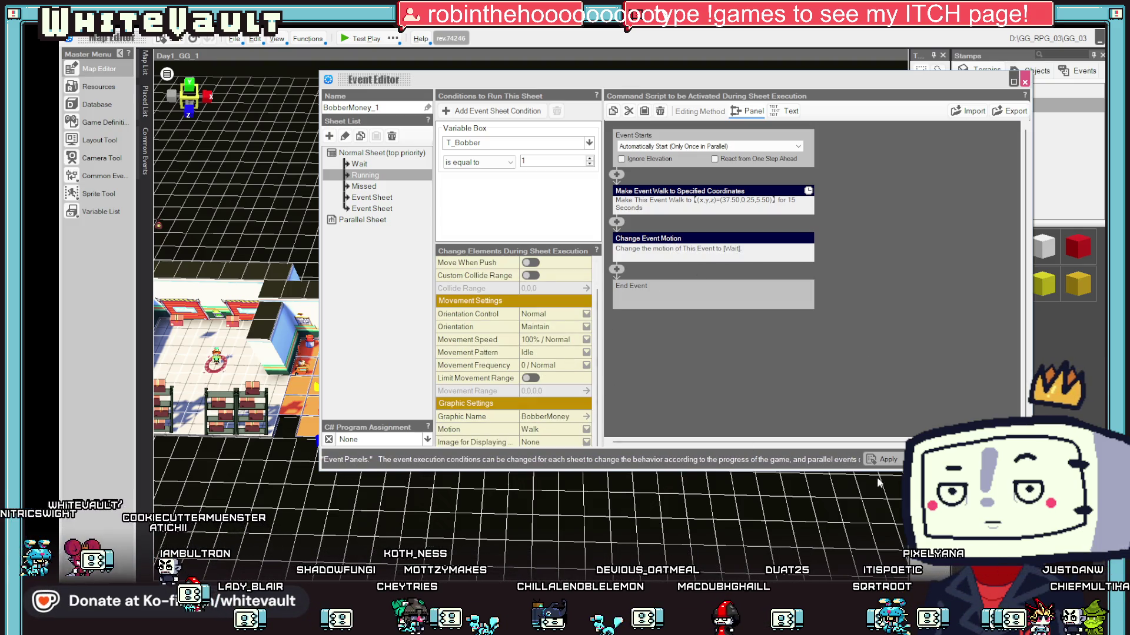
click(921, 459)
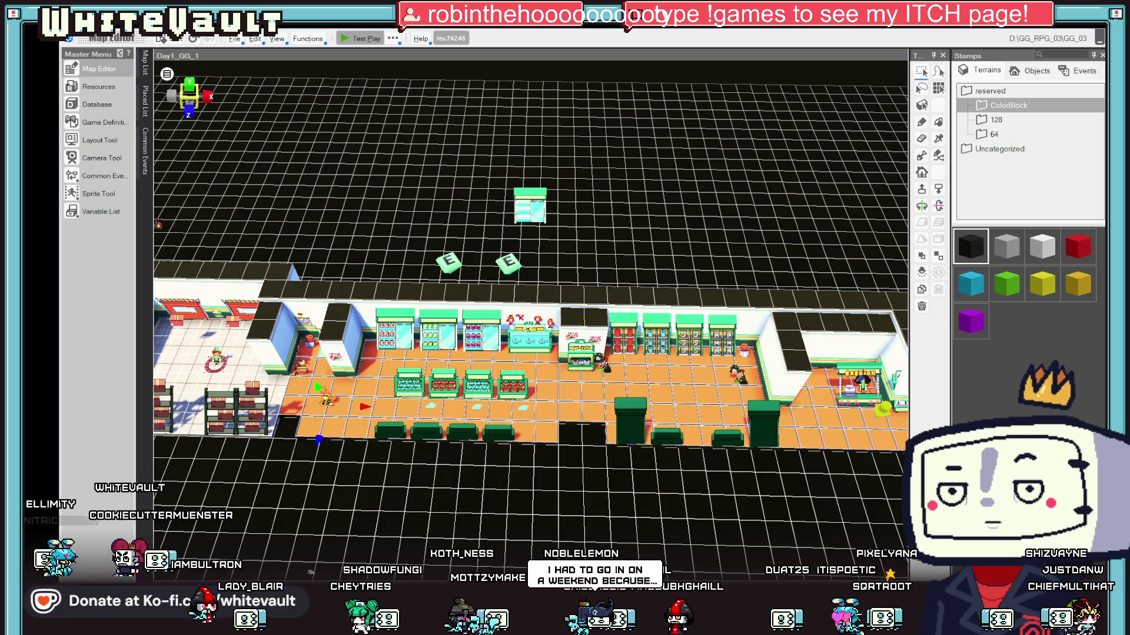
click(359, 38)
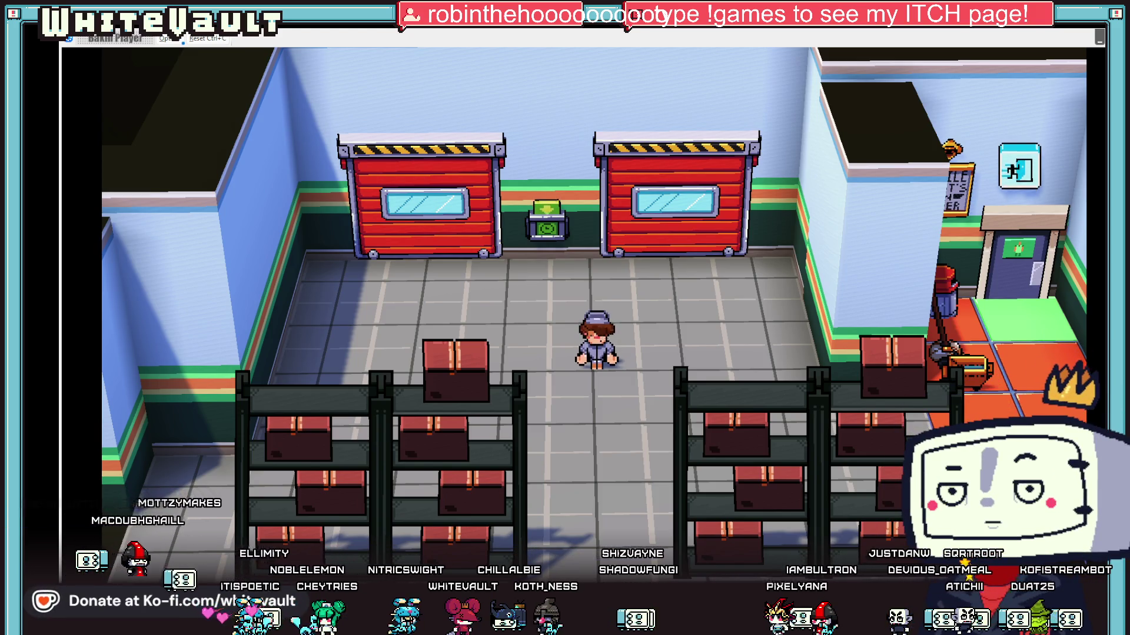
- Walk the player right through the store after the thief to the exit doors, then end the test play
key(Right)
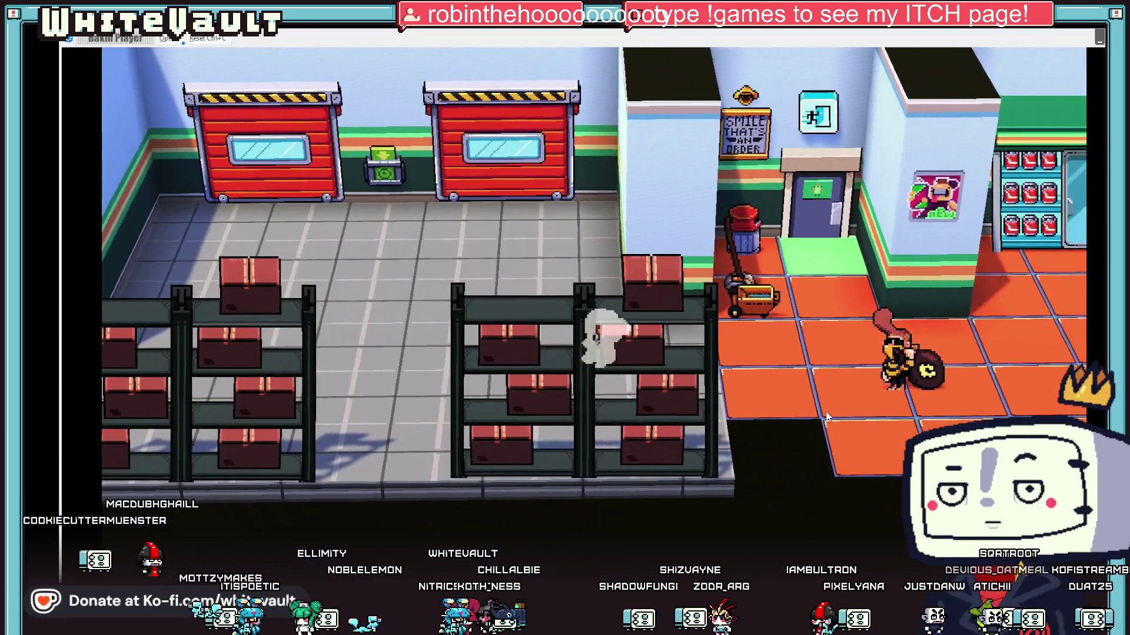
key(Right)
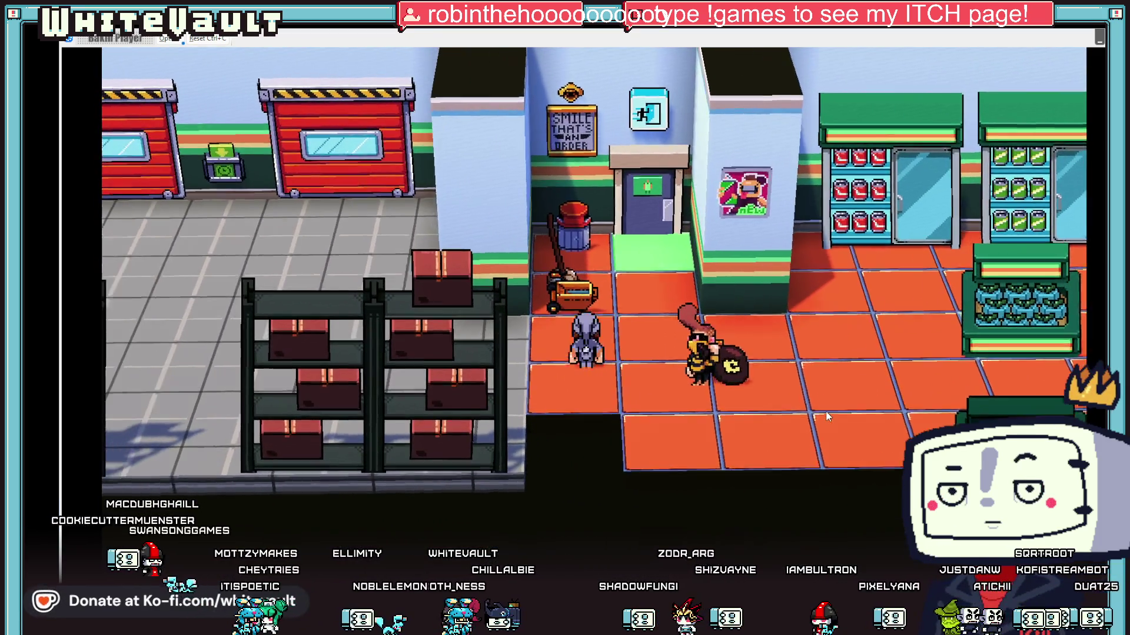
key(Right)
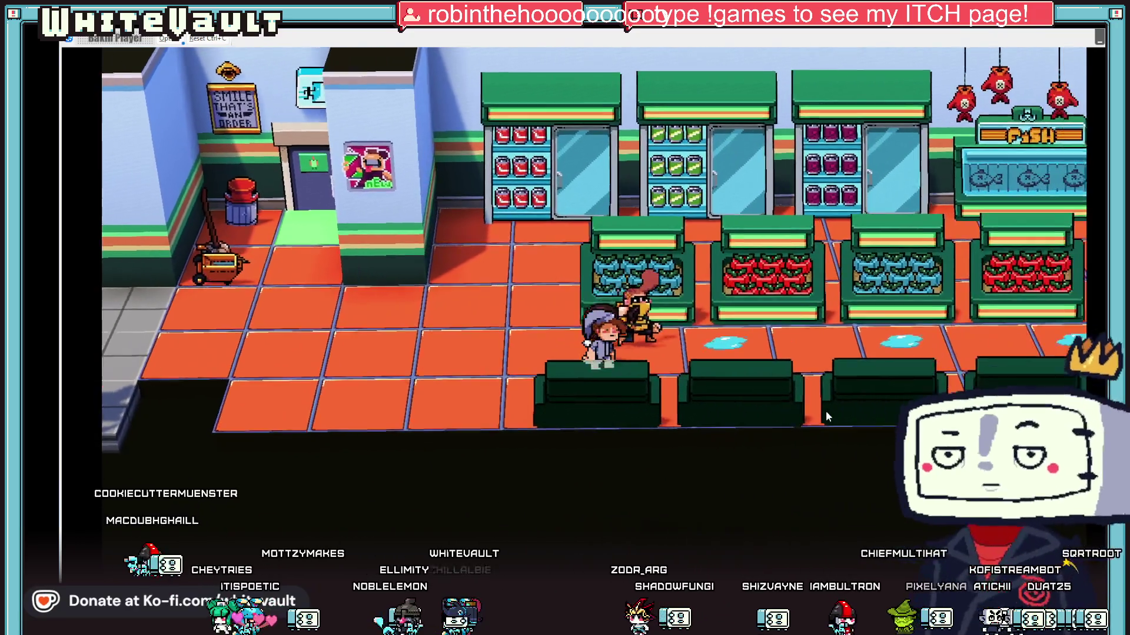
key(Right)
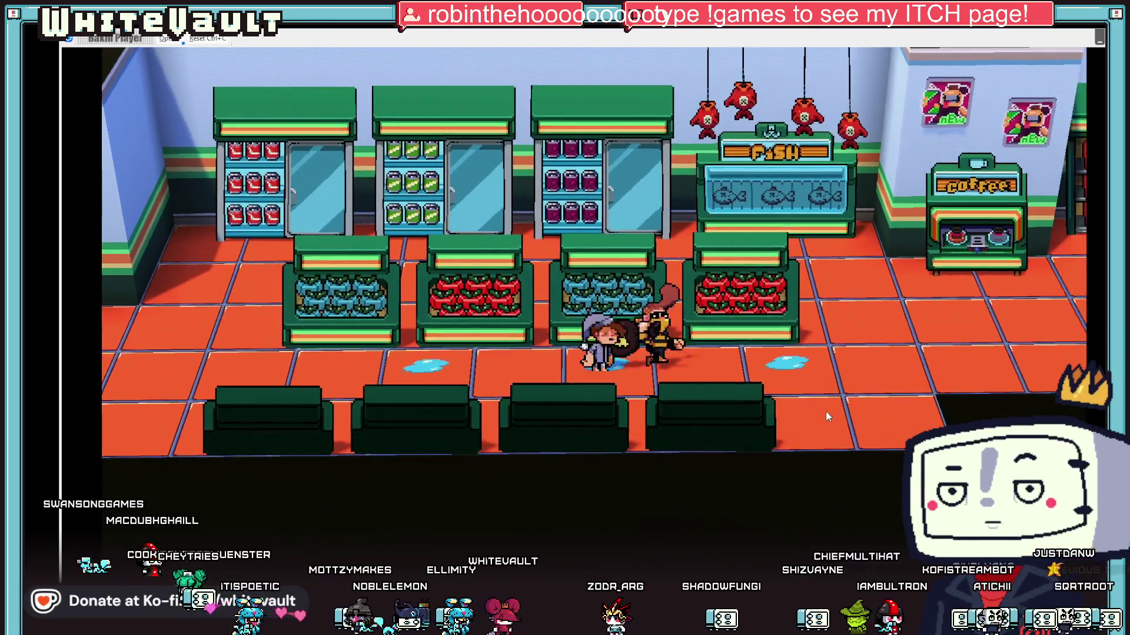
key(Right)
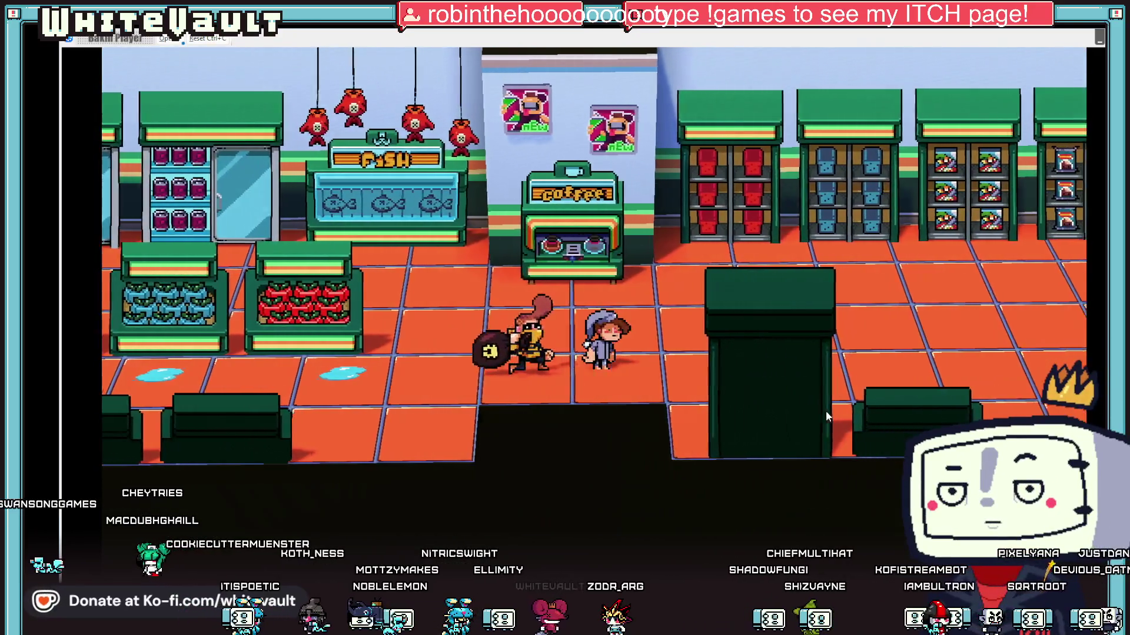
key(Right)
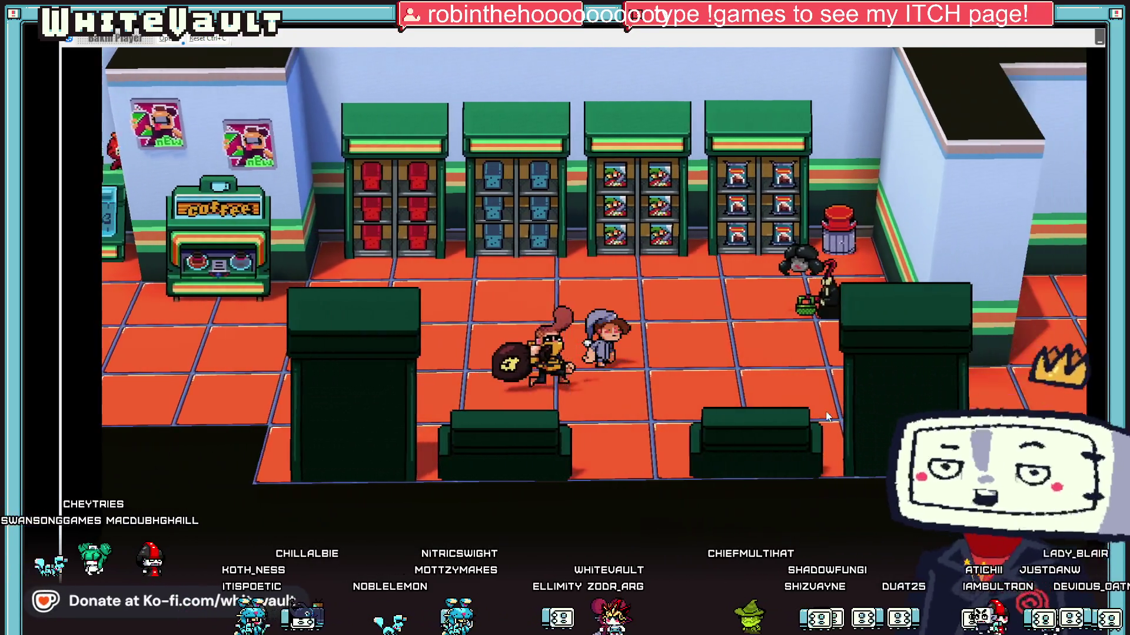
key(Right)
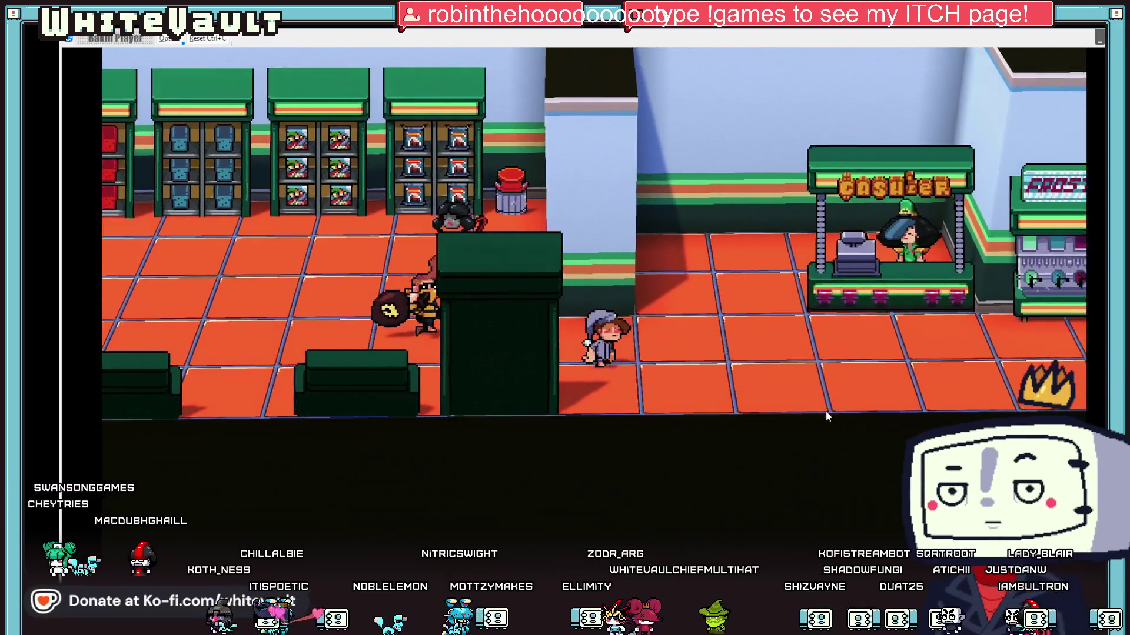
key(Right)
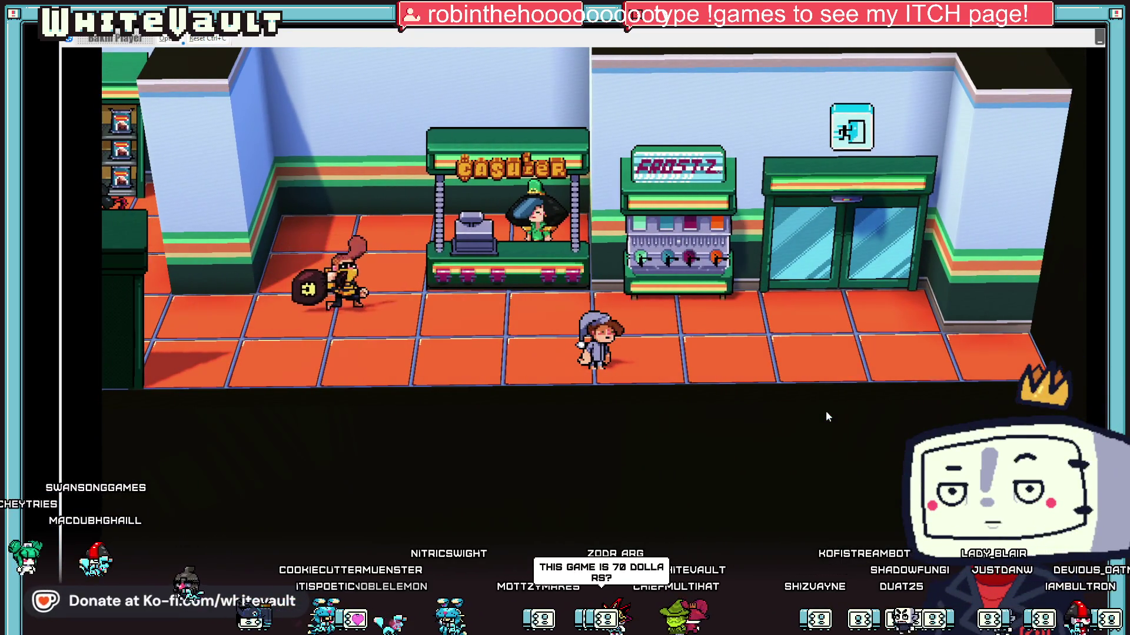
key(Right)
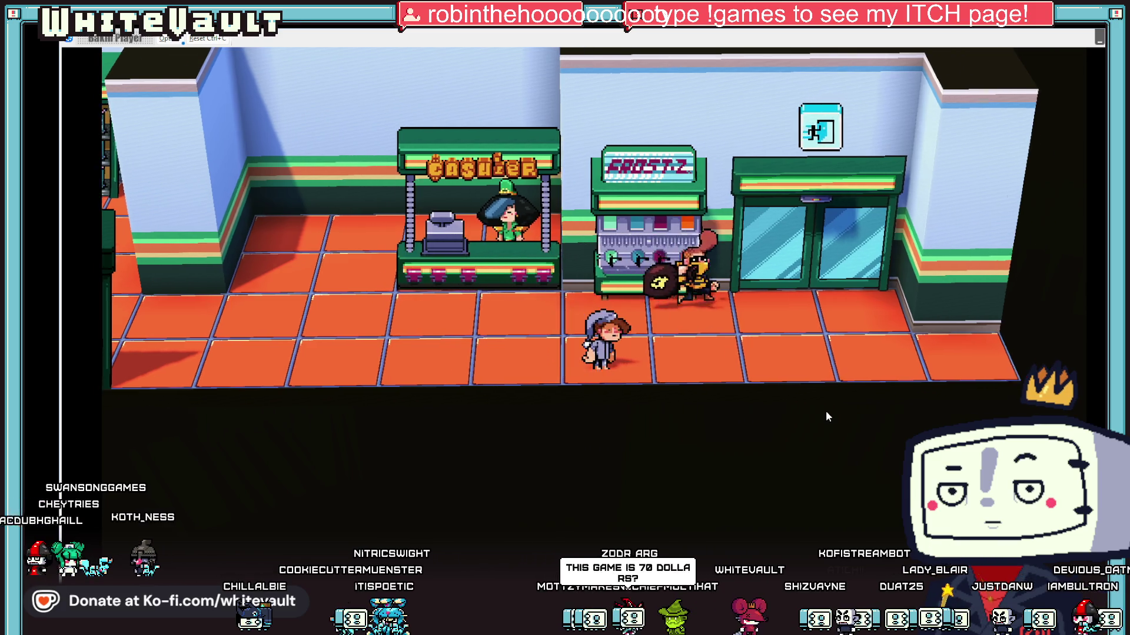
key(Right)
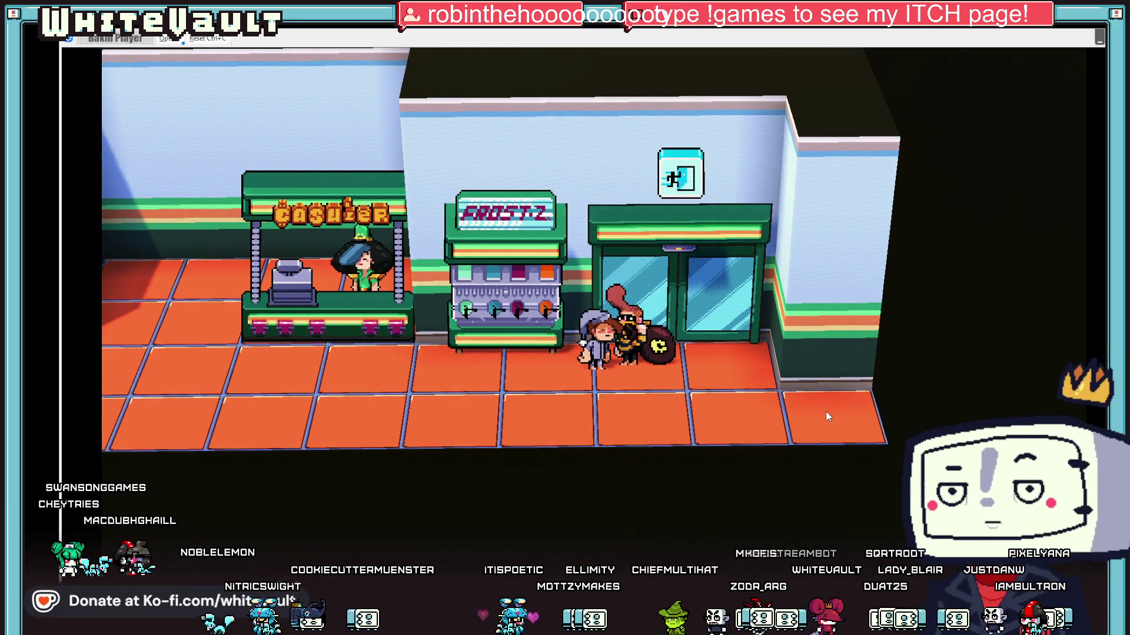
key(alt+F4)
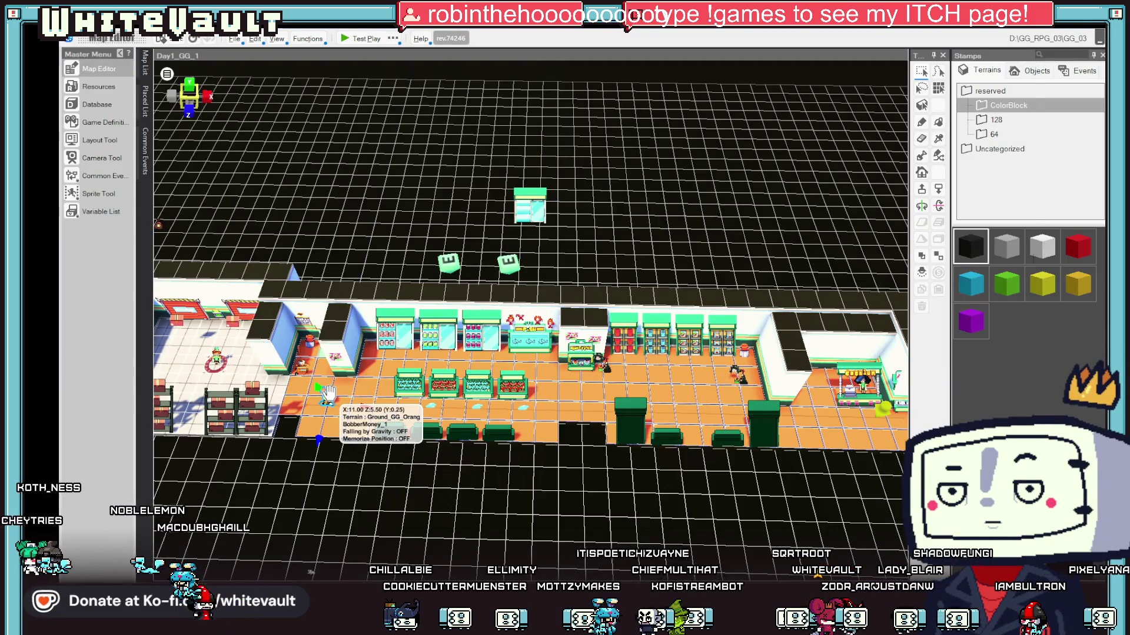
- Open the BobberMoney_1 event and review its Wait, first, Missed and Running sheets
double_click(328, 393)
click(360, 165)
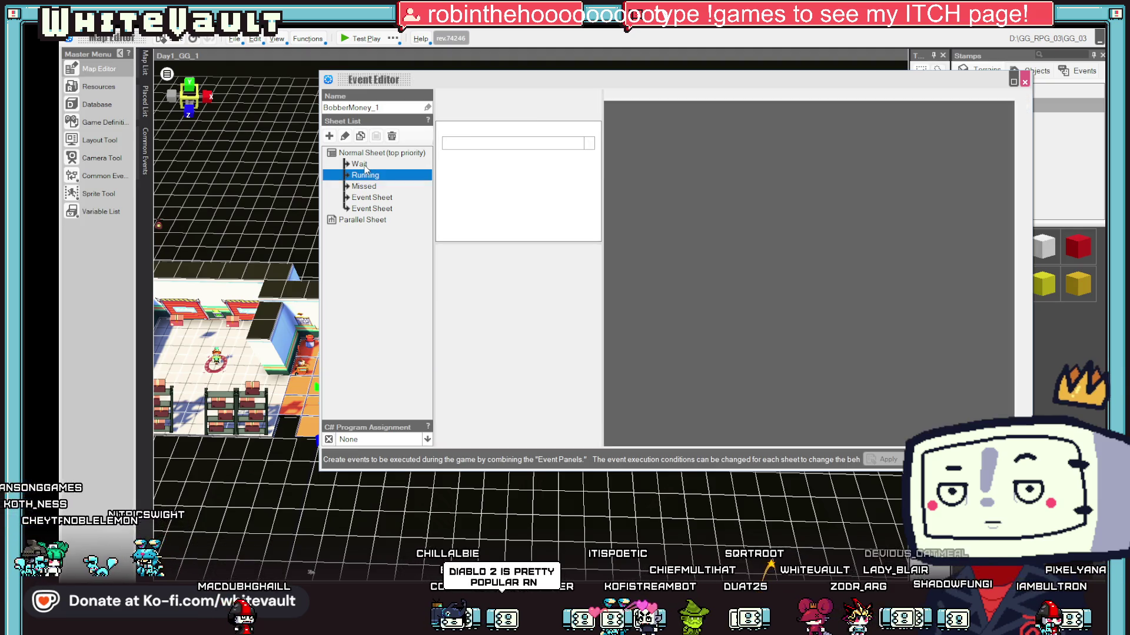
click(690, 287)
click(690, 287)
click(690, 287)
click(377, 200)
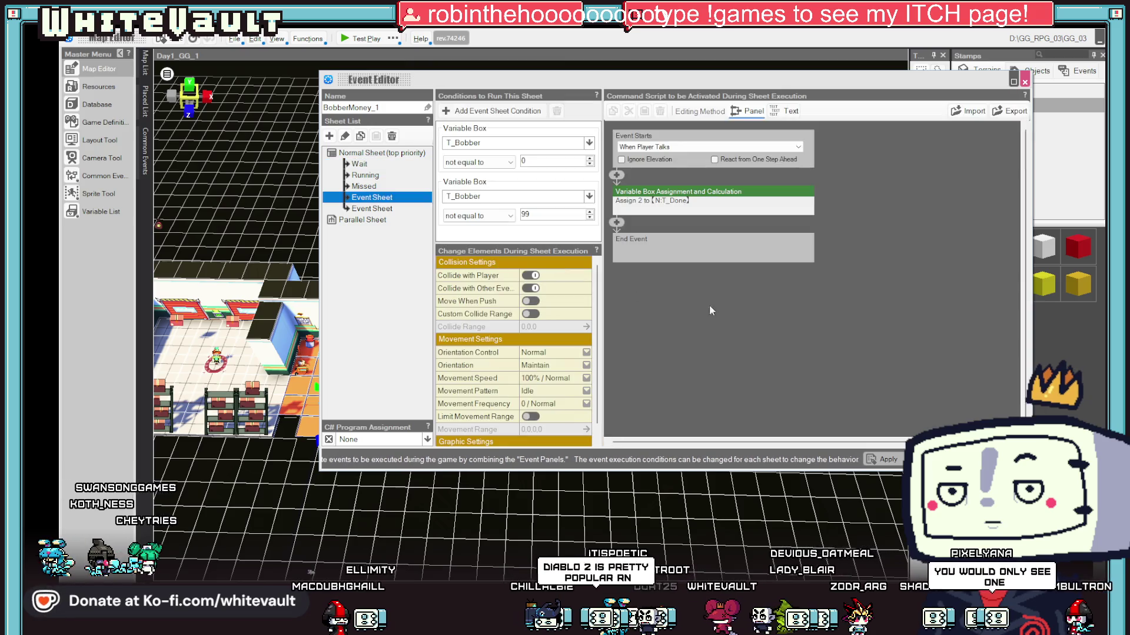
click(376, 188)
click(362, 176)
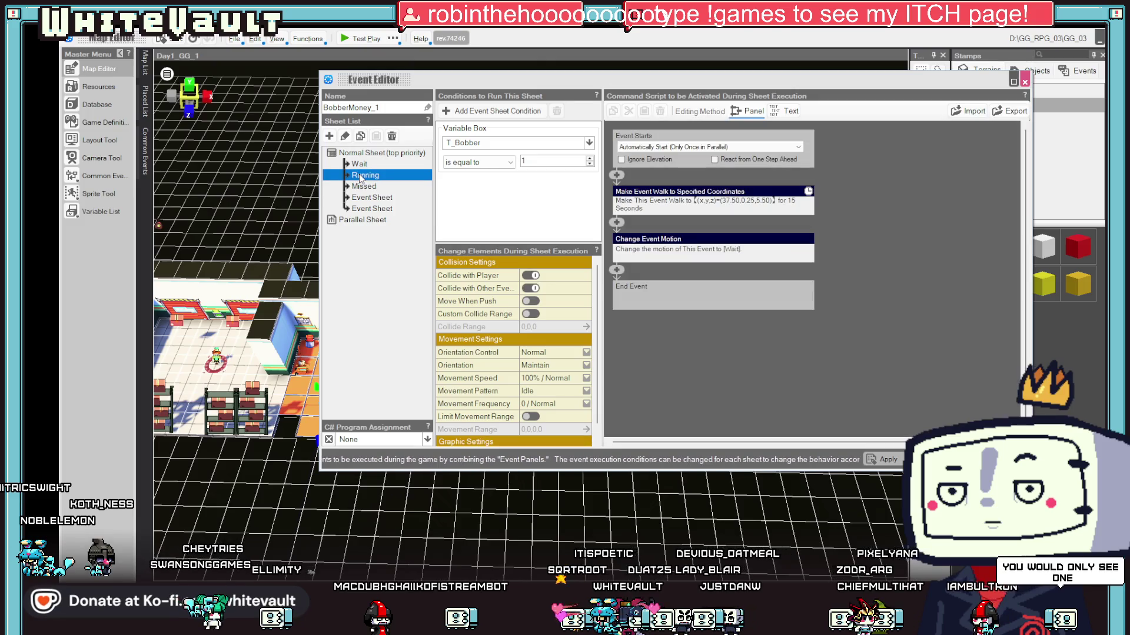
- Paste a Variable Box Assignment above End Event in the Running sheet, assigning 99 to T_Bobber
click(617, 270)
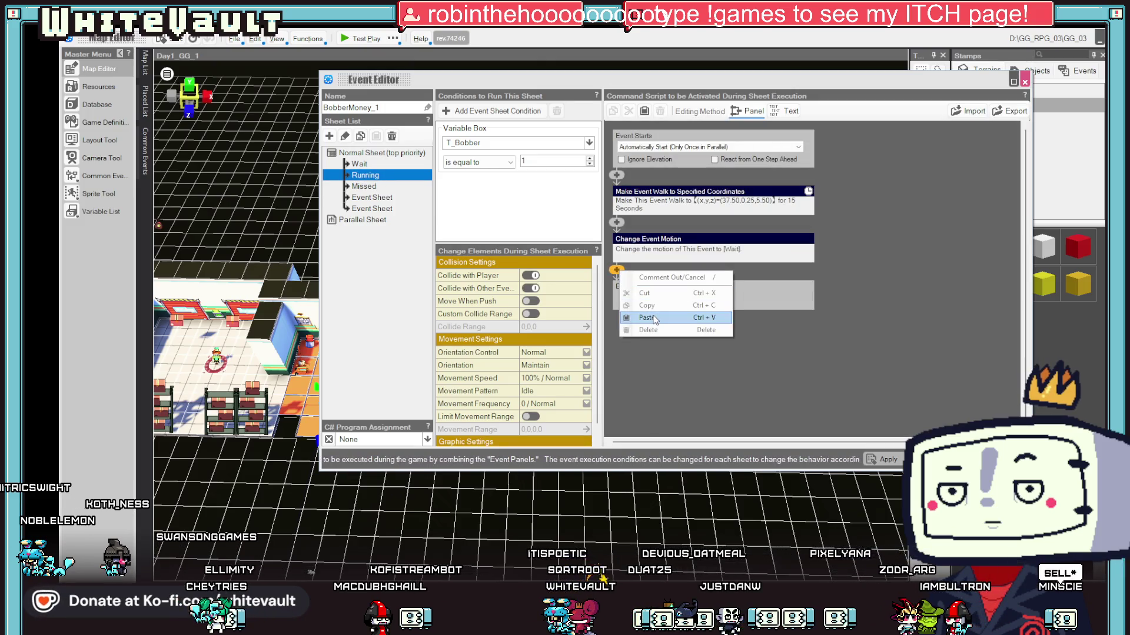
click(665, 324)
double_click(785, 305)
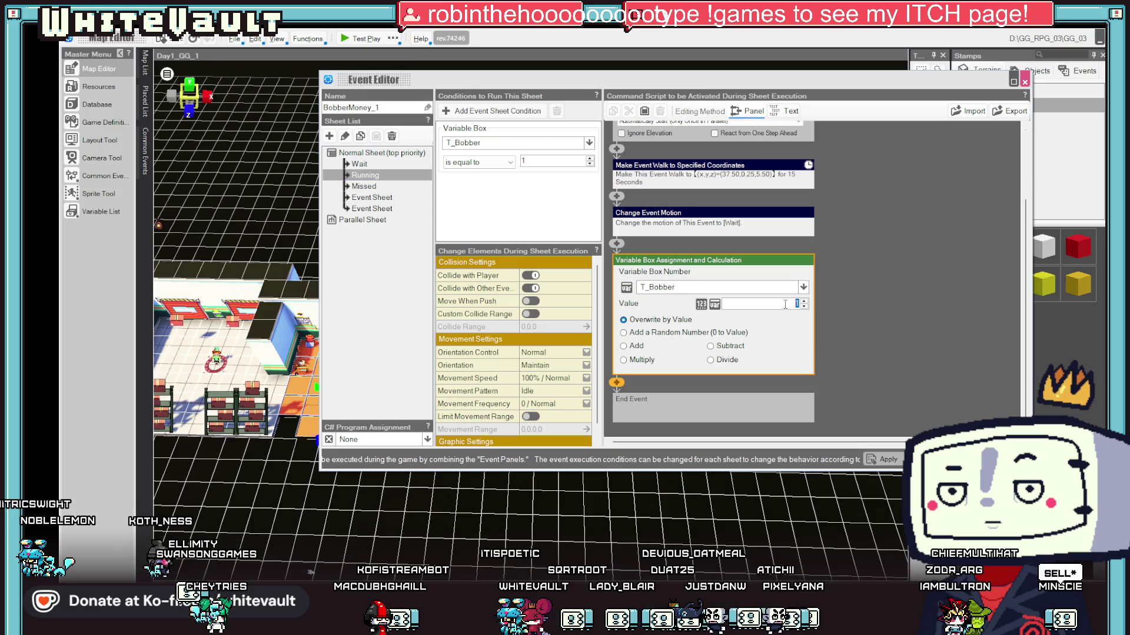
text(99)
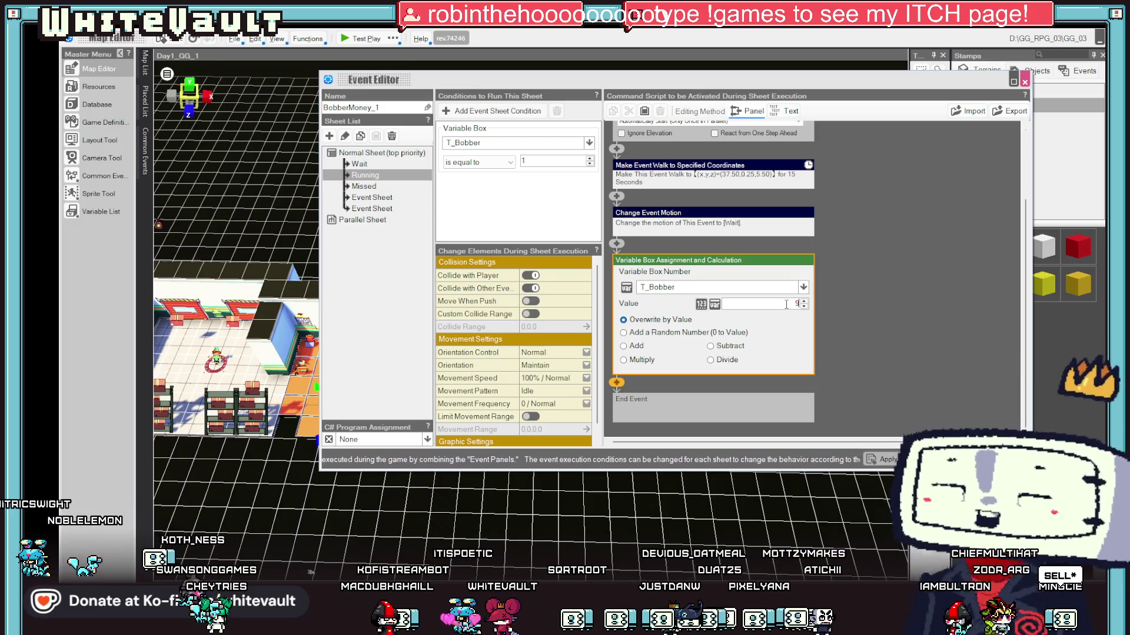
key(Return)
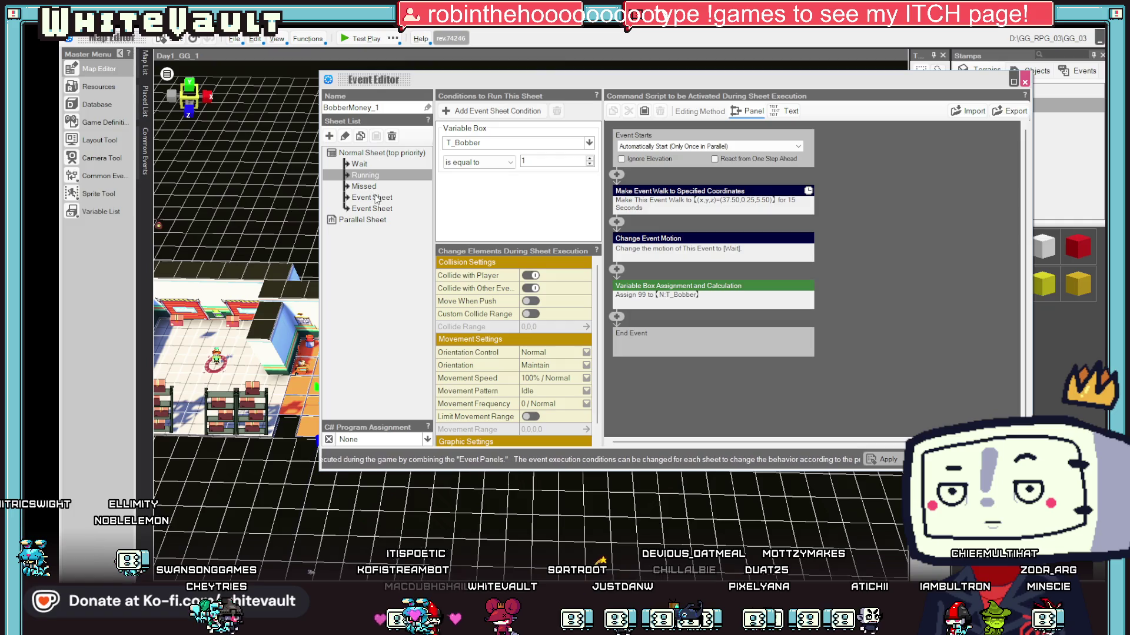
click(374, 198)
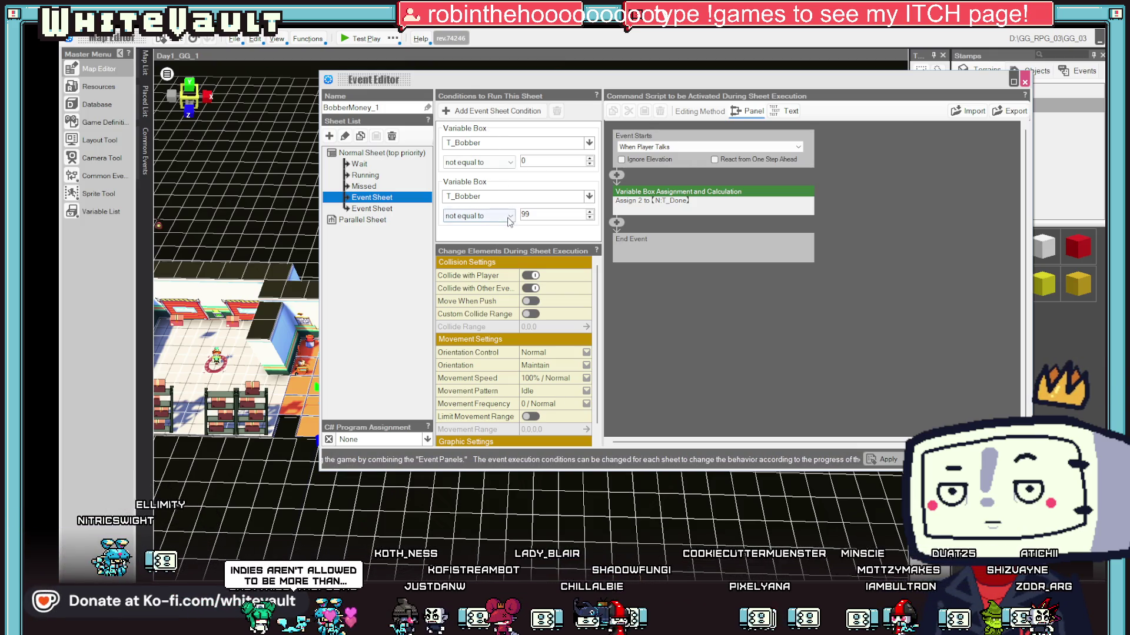
click(488, 133)
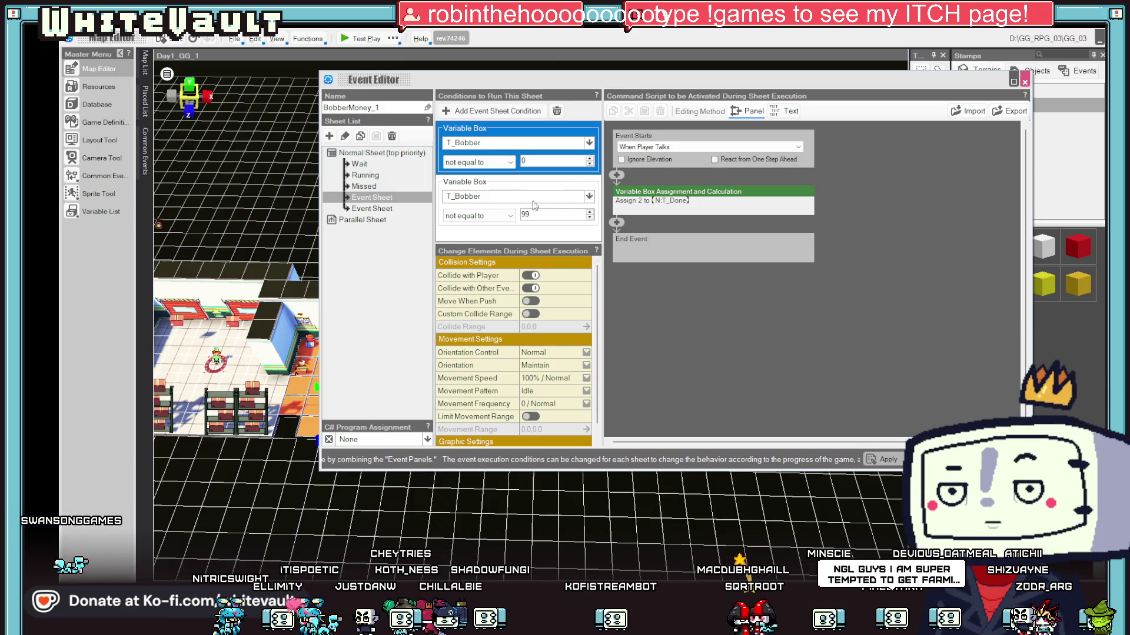
click(683, 146)
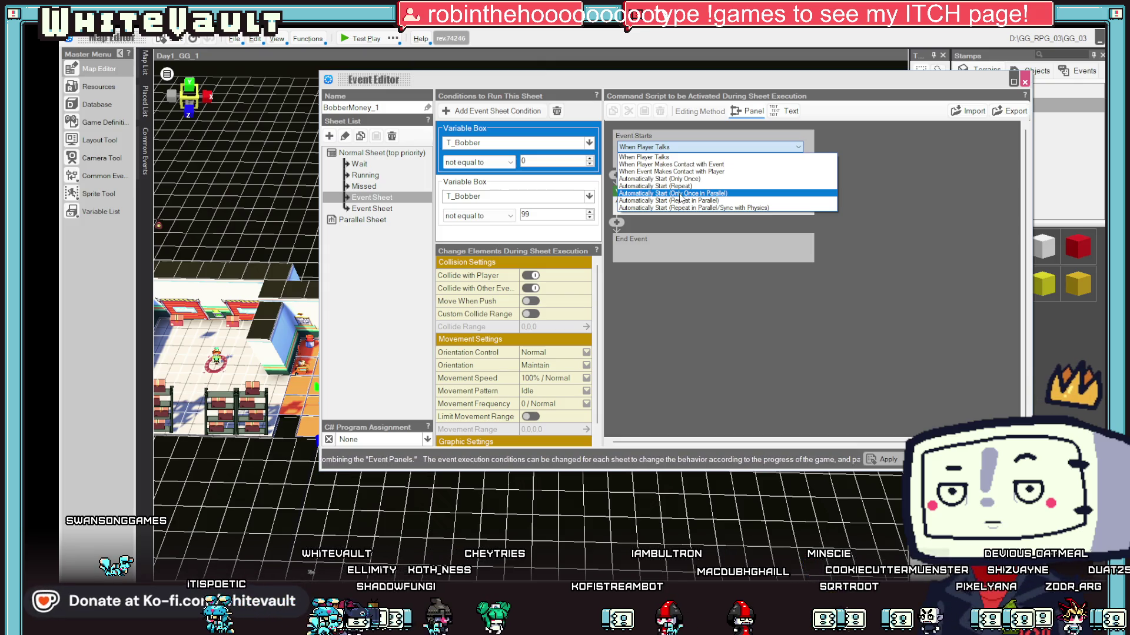
click(680, 194)
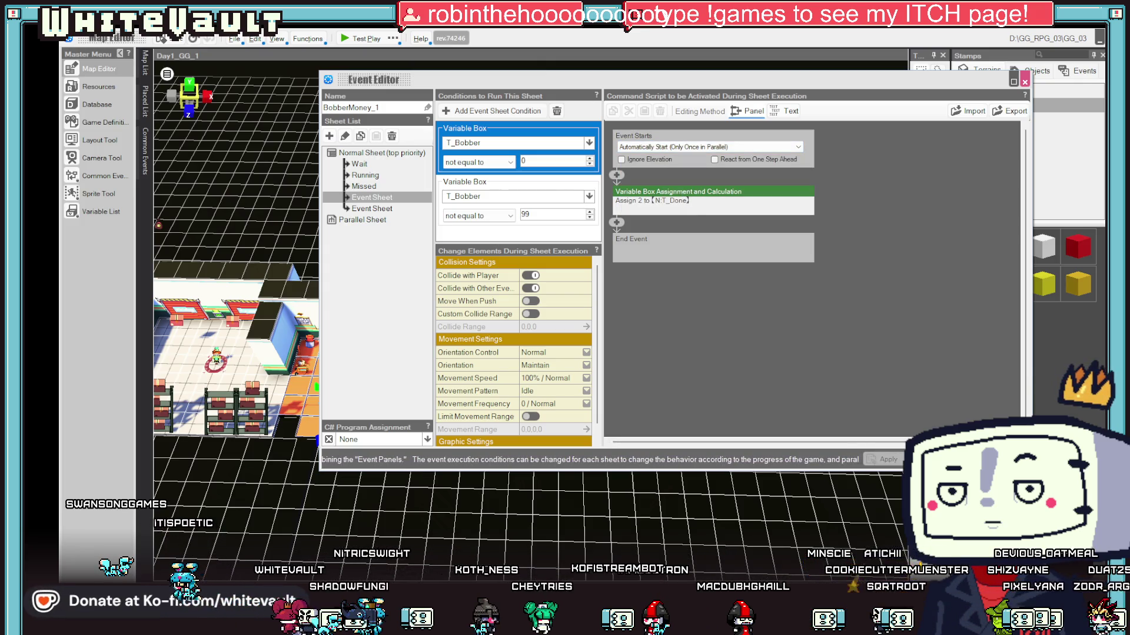
click(668, 147)
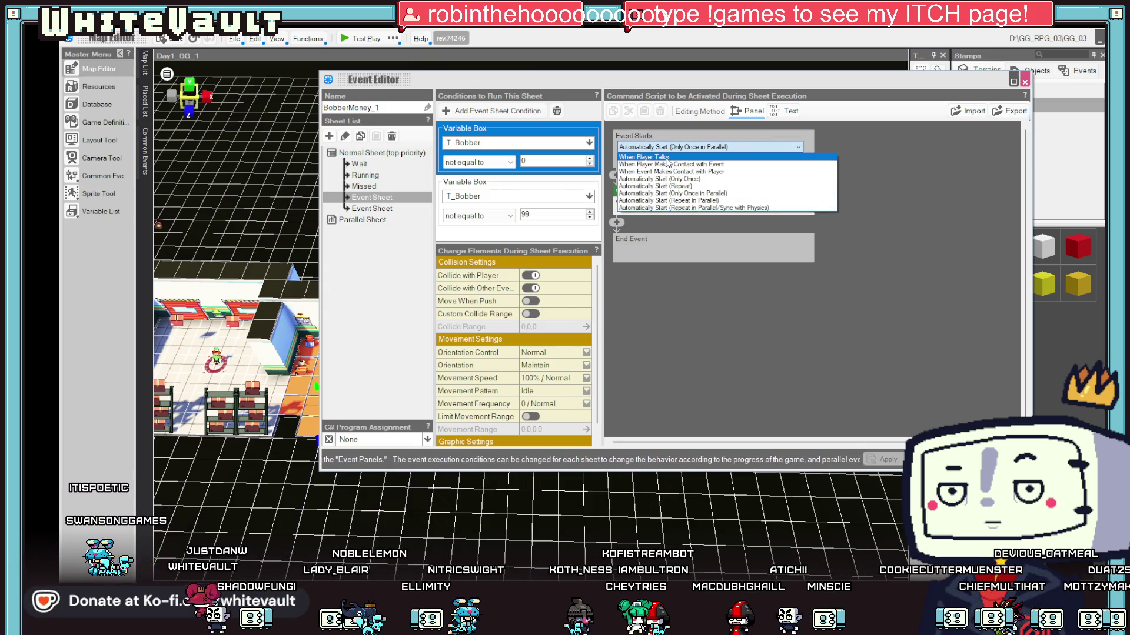
click(668, 158)
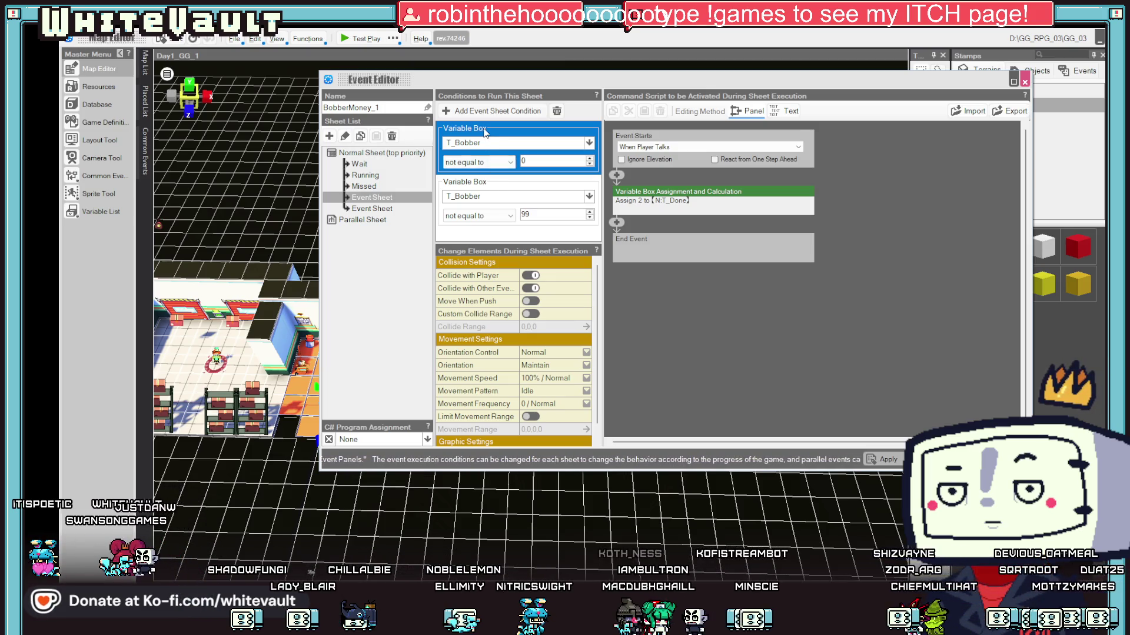
scroll(503, 361, down, 1)
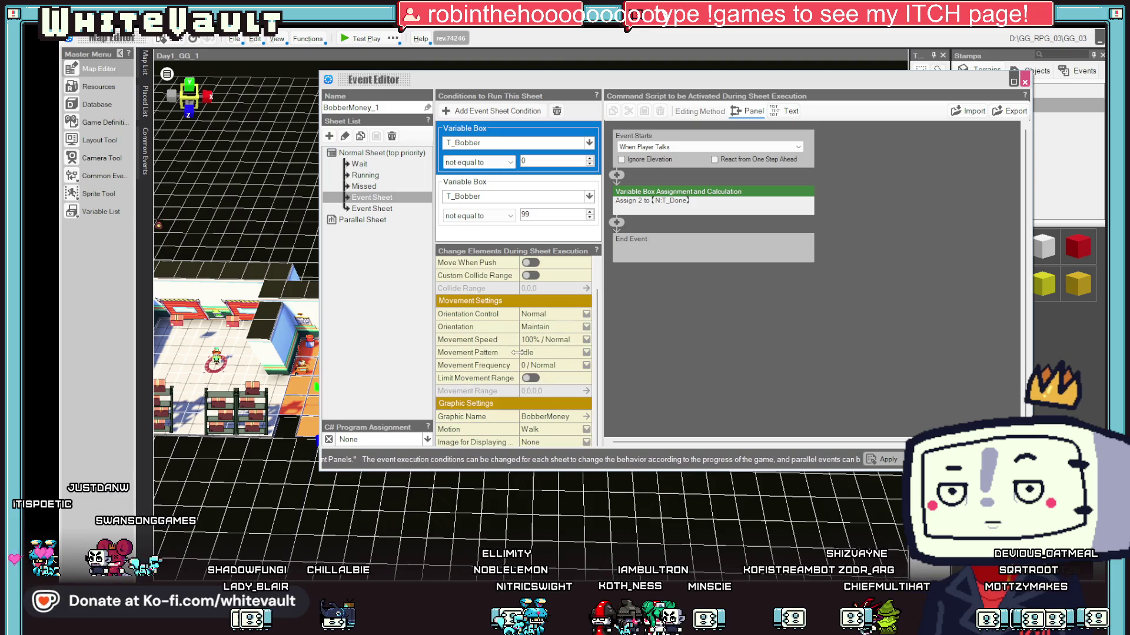
click(553, 429)
click(529, 442)
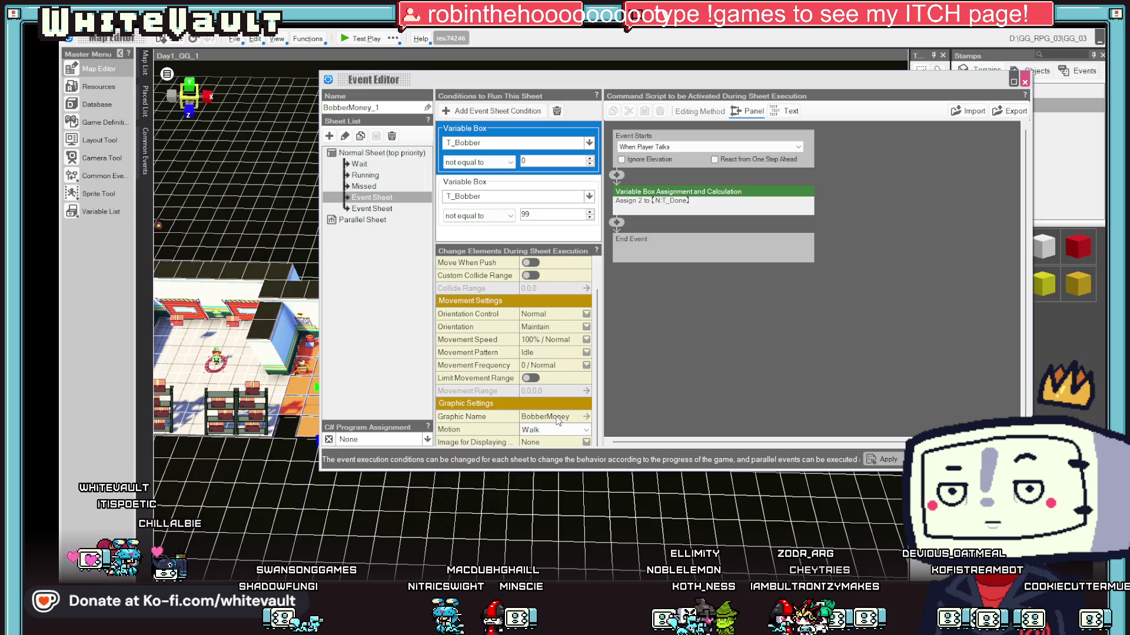
click(558, 421)
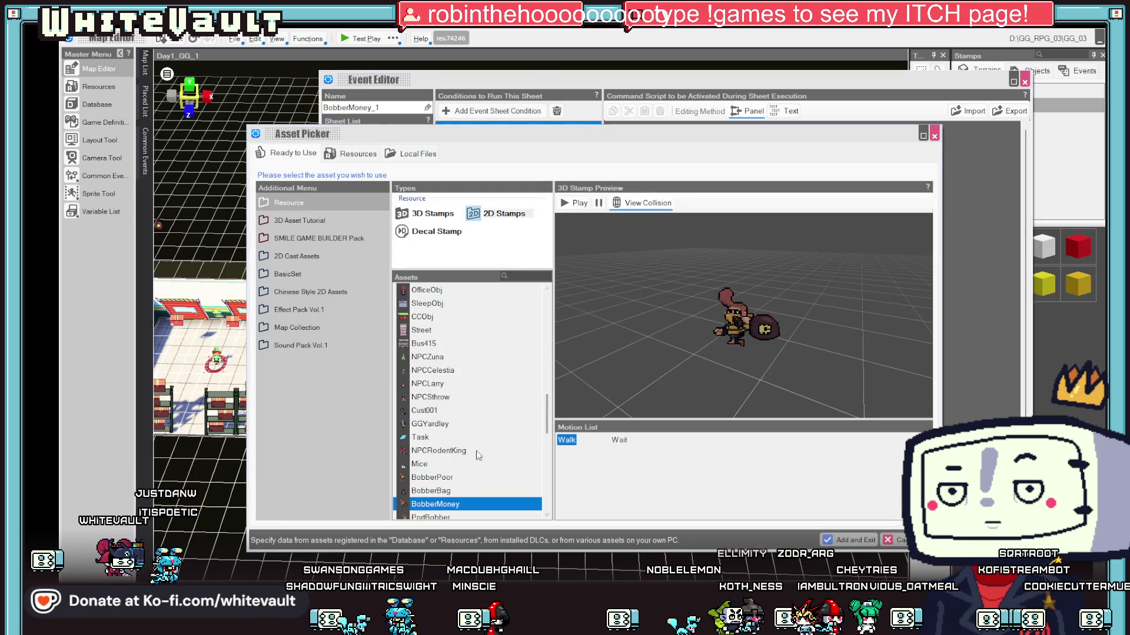
- Choose the BobberPoor graphic with the Sit motion for the first Event Sheet and apply
click(435, 491)
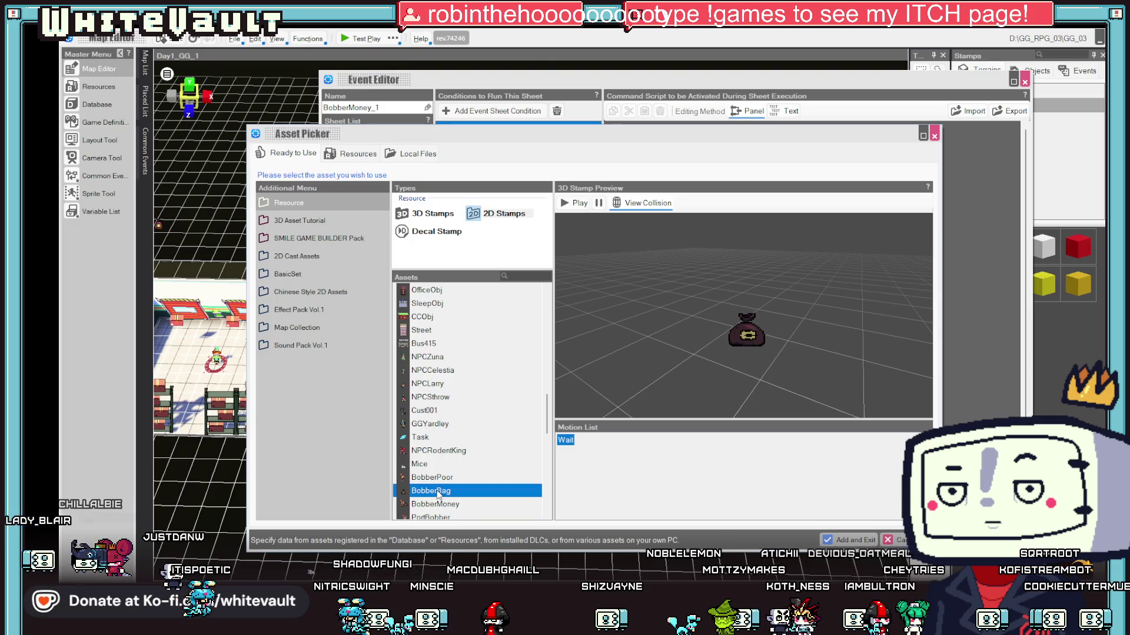
click(436, 477)
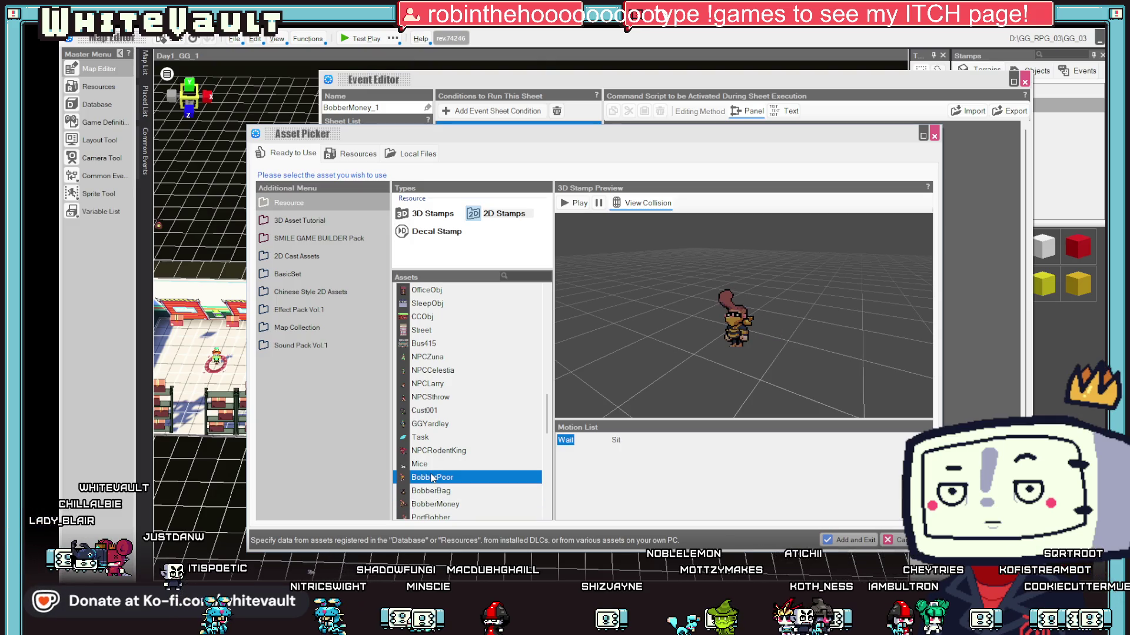
click(616, 439)
click(886, 541)
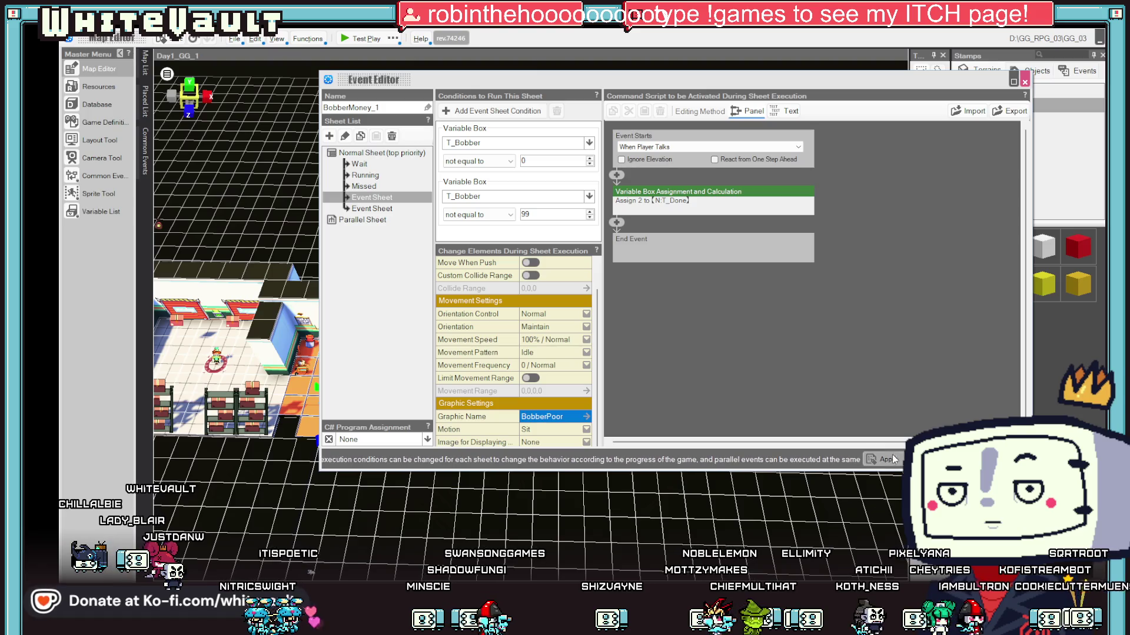
click(936, 459)
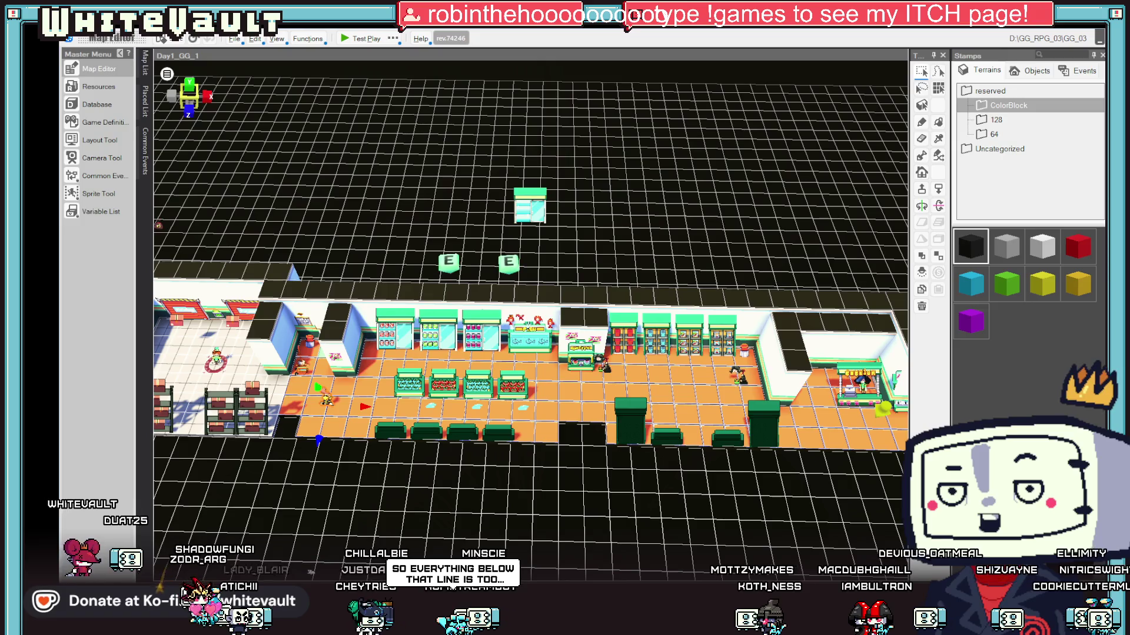
drag(618, 484, 624, 490)
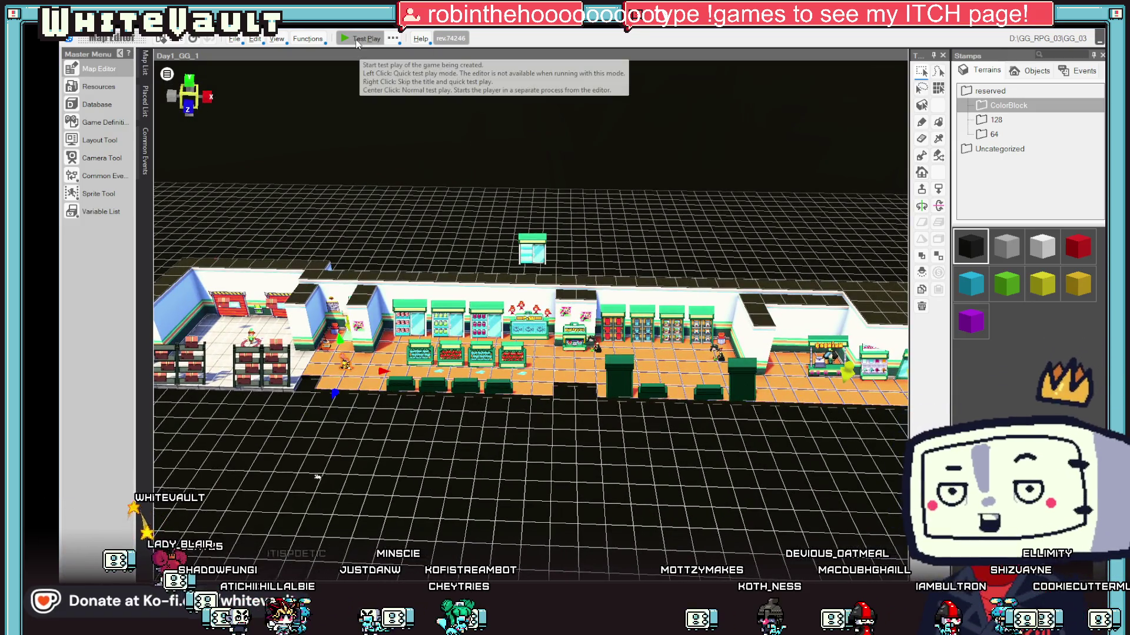
- Start a test play and chase the thief right across the shop toward the exit doors
click(358, 39)
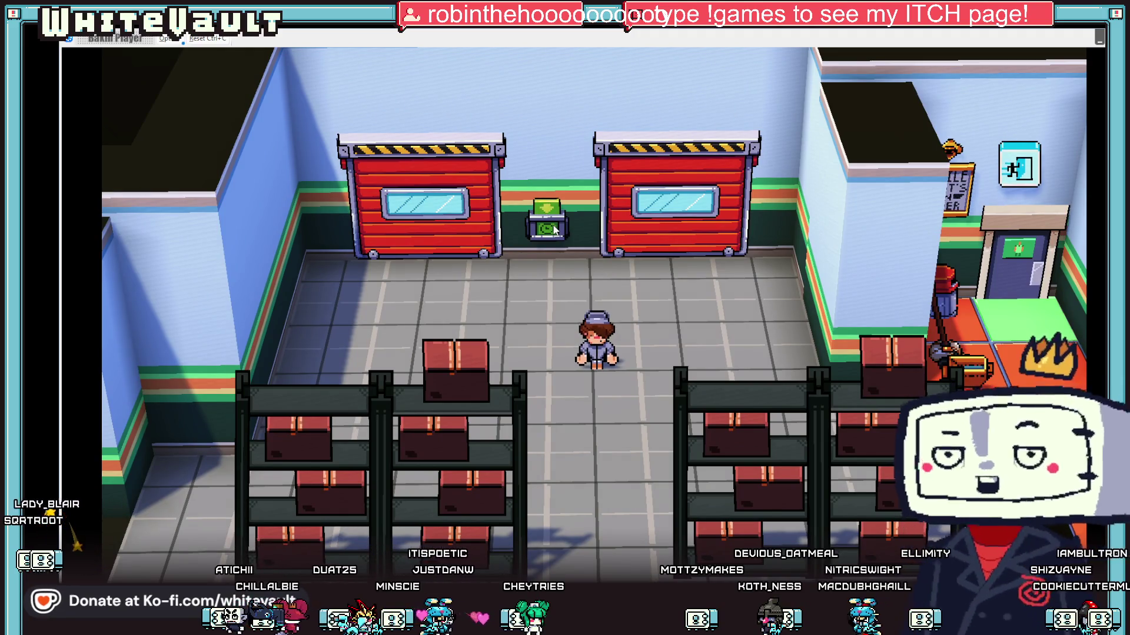
key(Right)
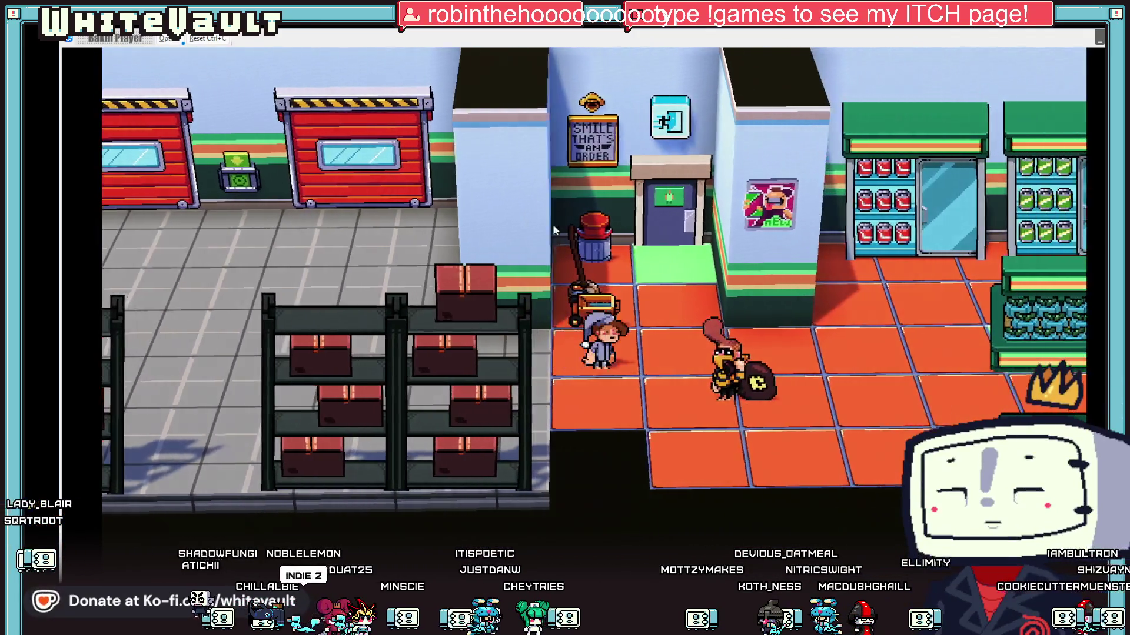
key(Right)
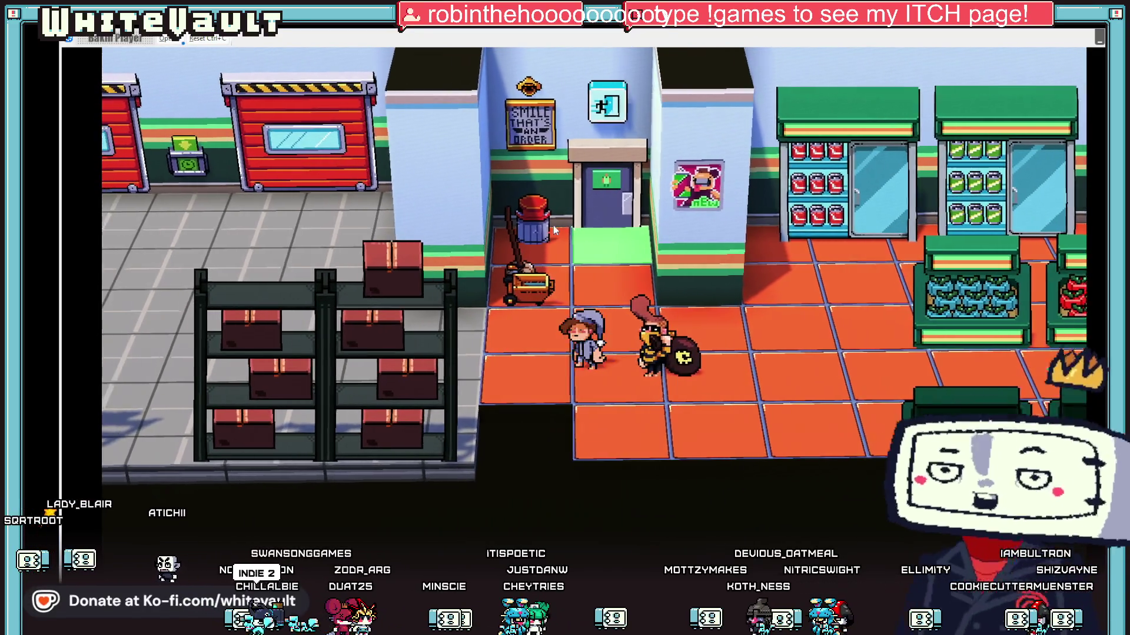
key(Right)
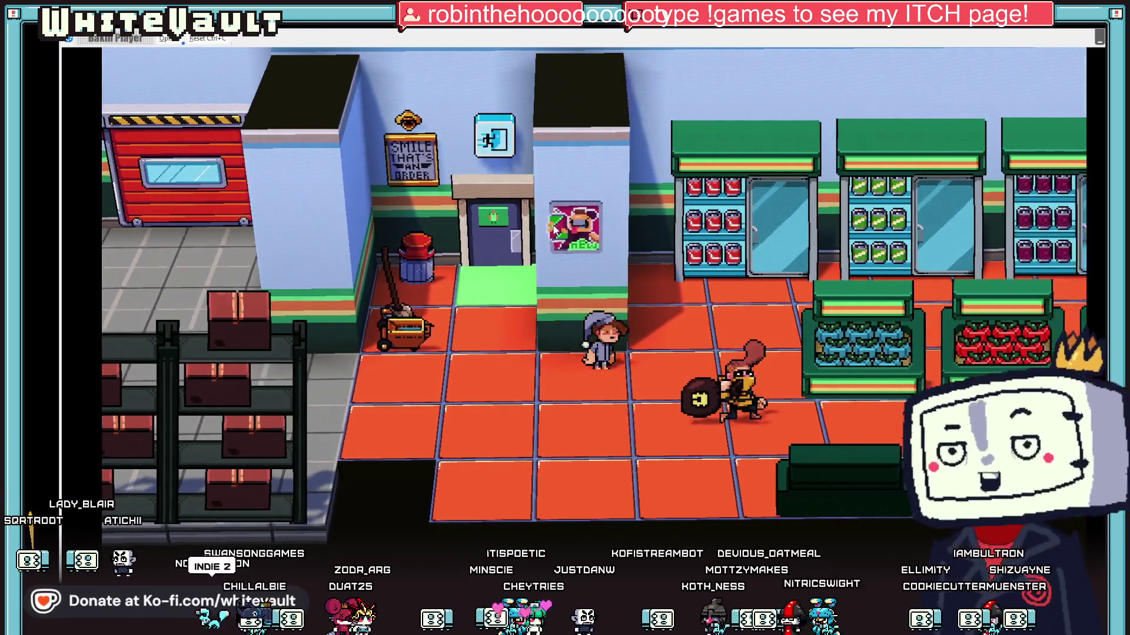
key(Right)
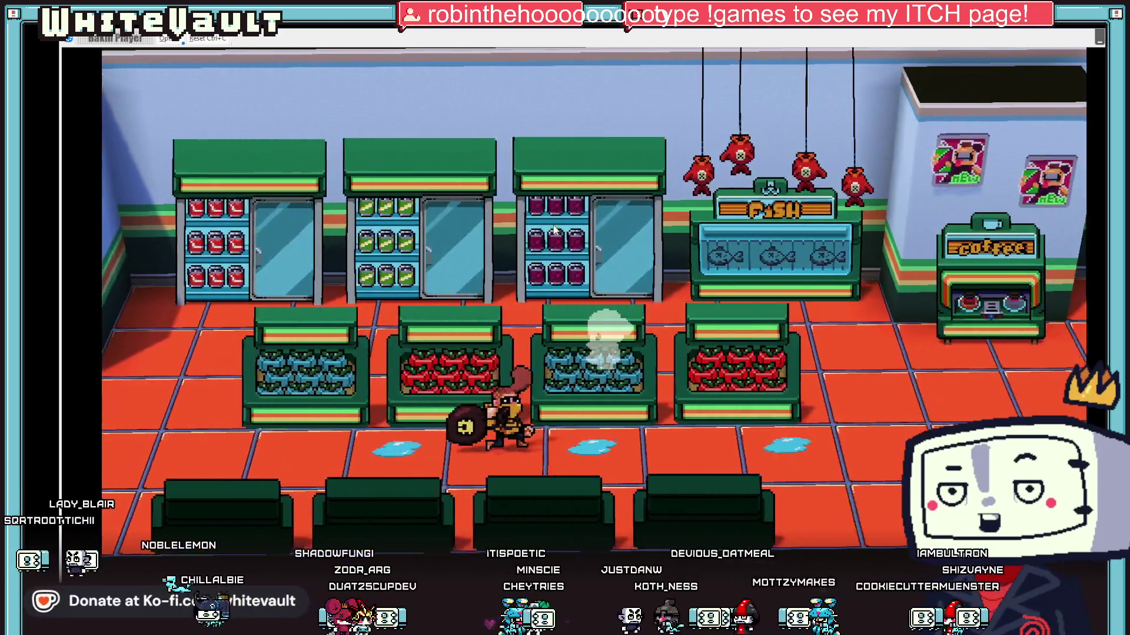
key(Right)
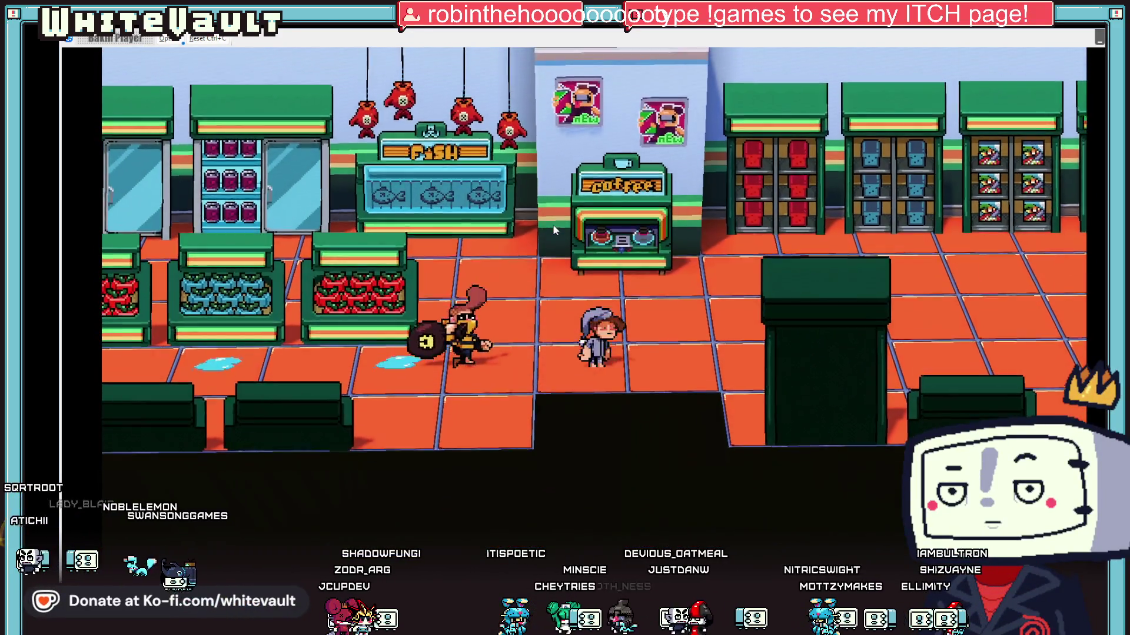
key(Right)
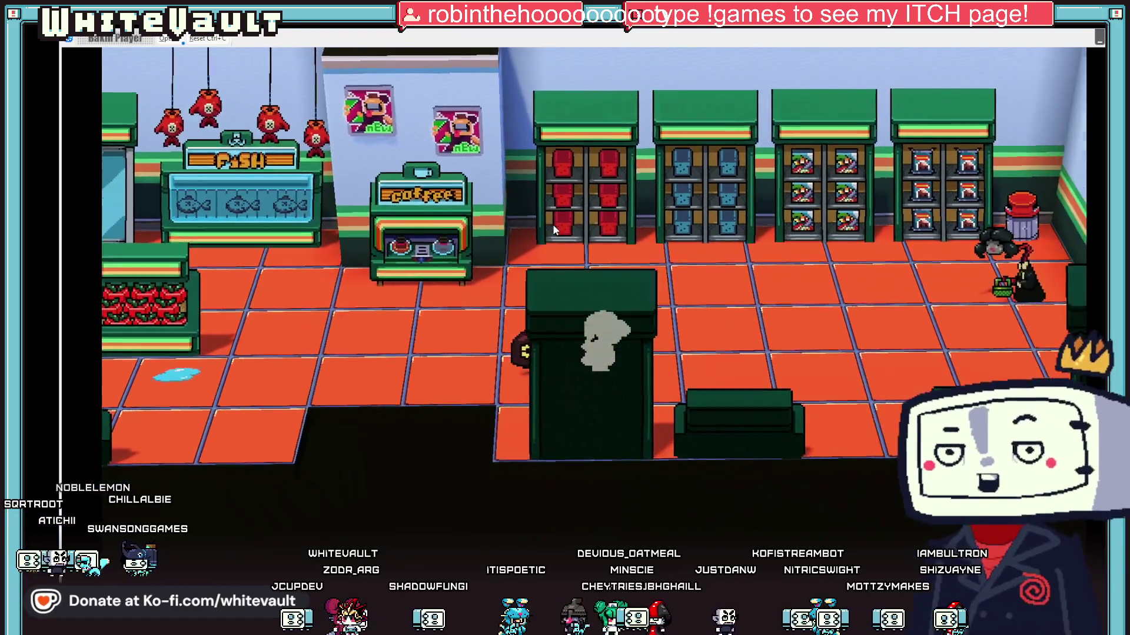
key(Right)
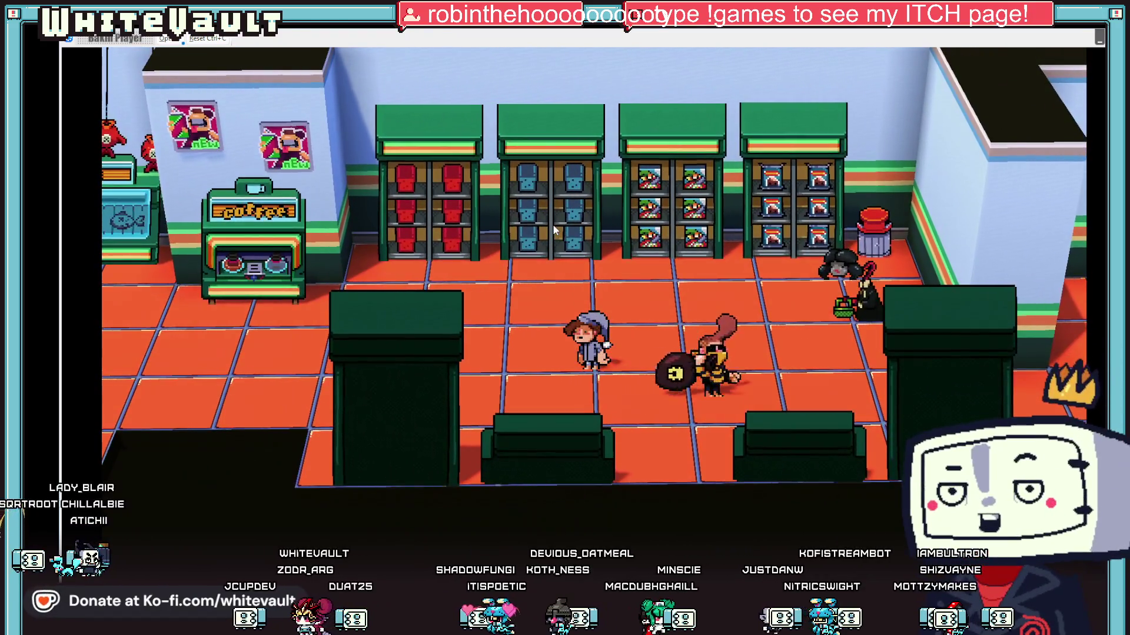
key(Right)
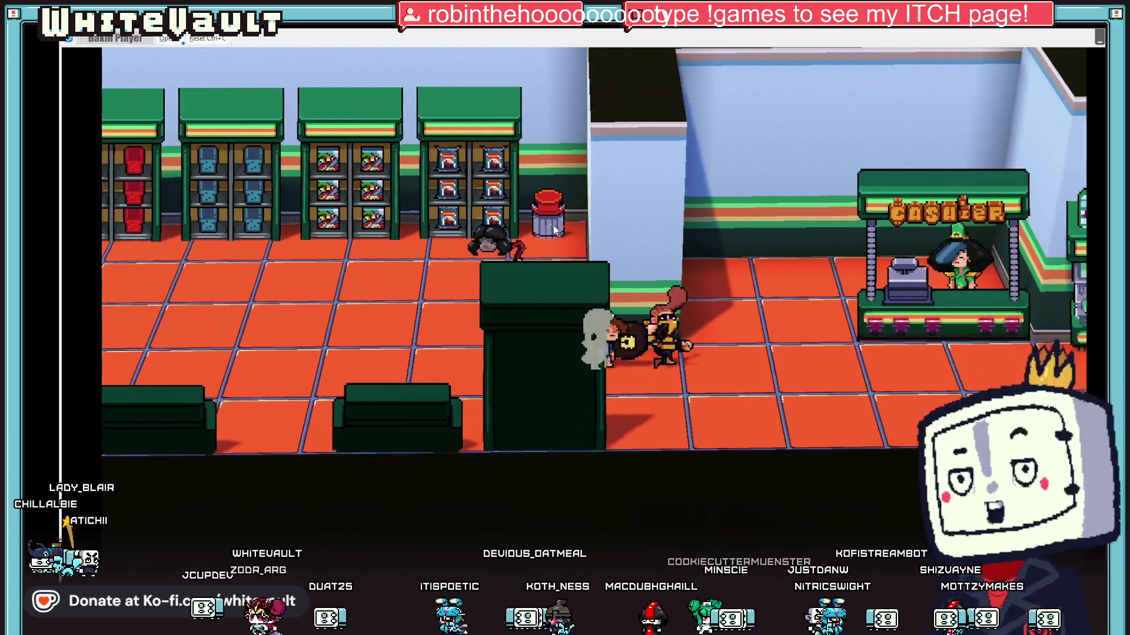
key(Right)
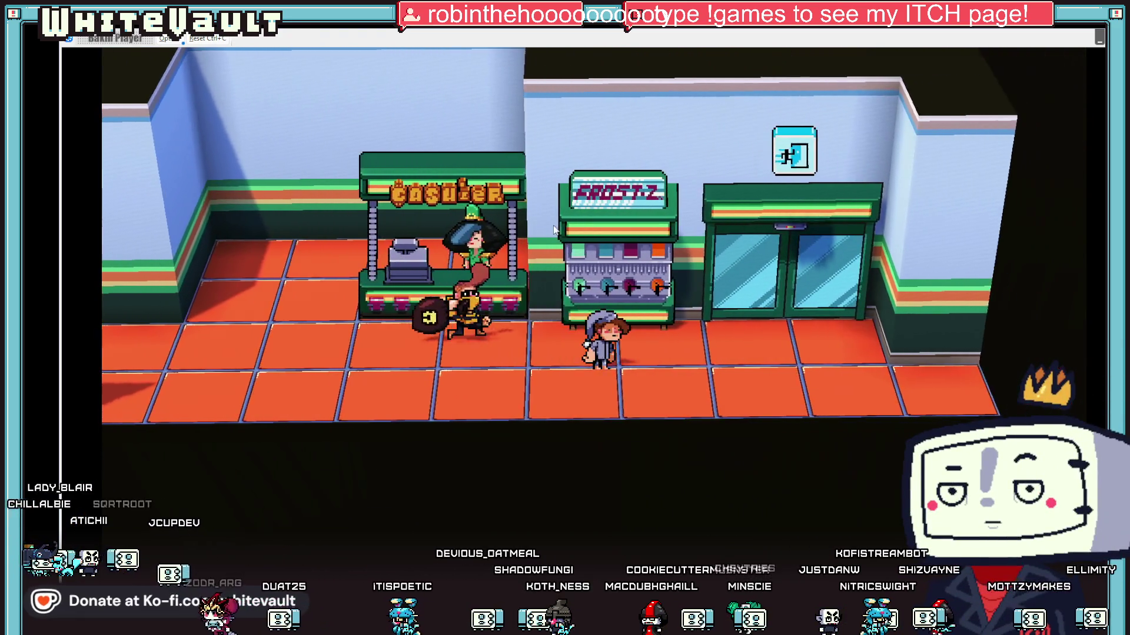
key(Right)
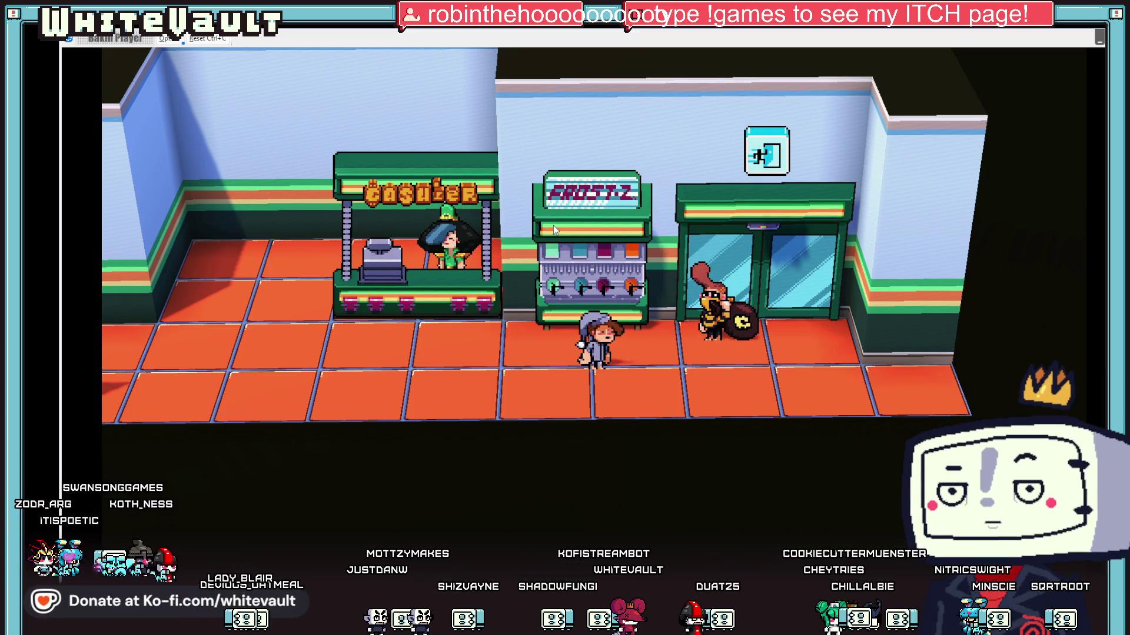
- Walk the player back left past the cashier and end the test play
key(Left)
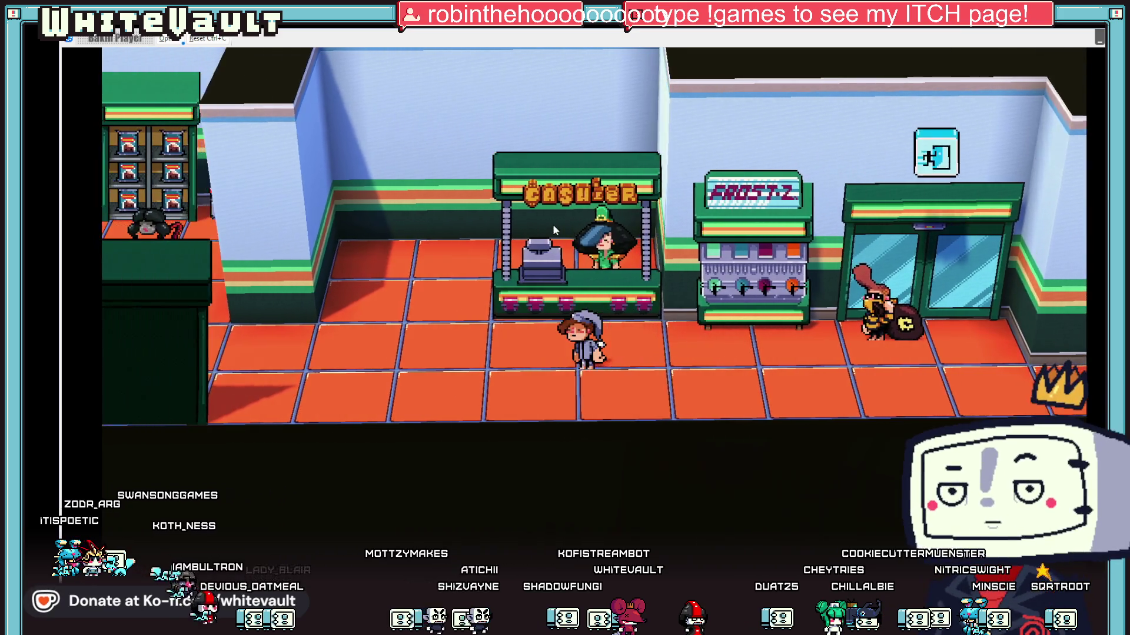
key(Left)
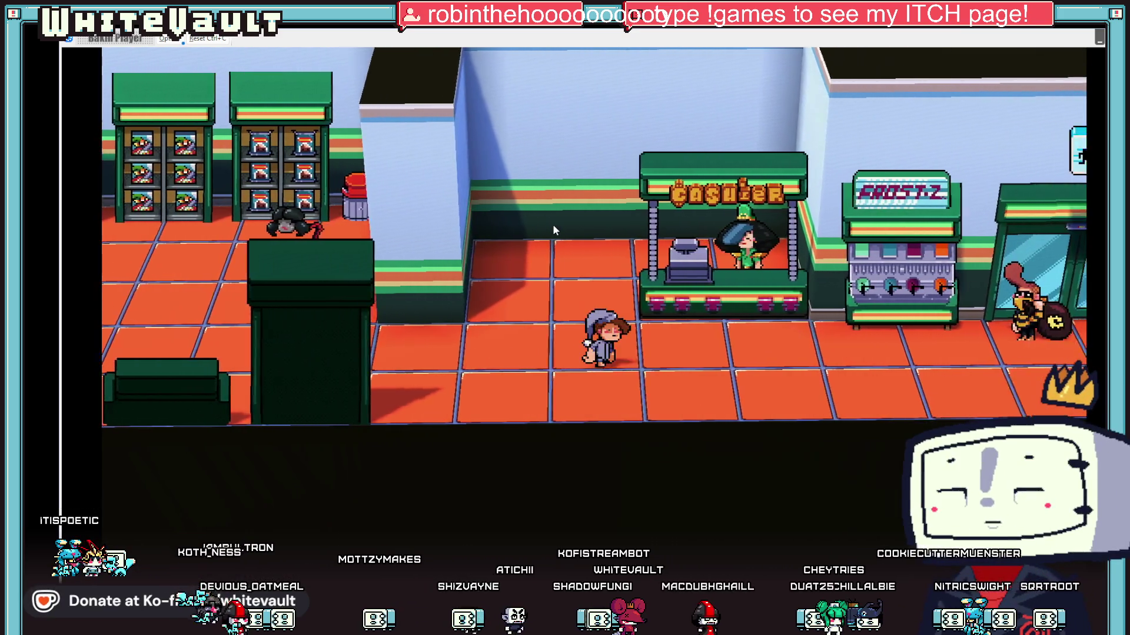
key(Left)
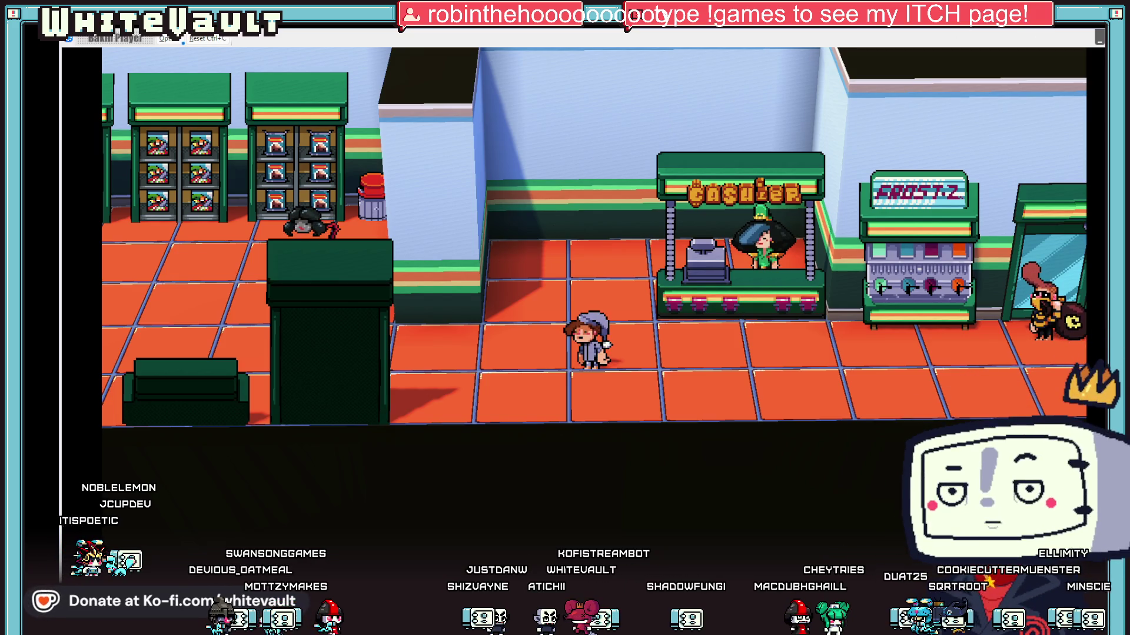
key(alt+F4)
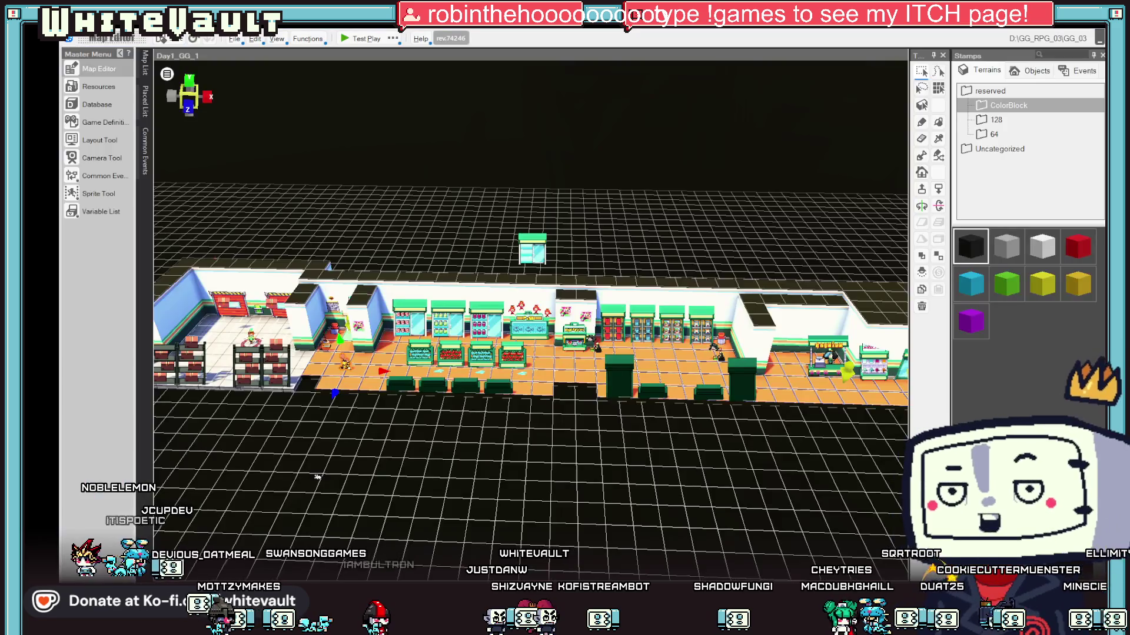
- Open BobberMoney_1 and delete its T_Bobber not-equal-99 condition
scroll(389, 453, up, 3)
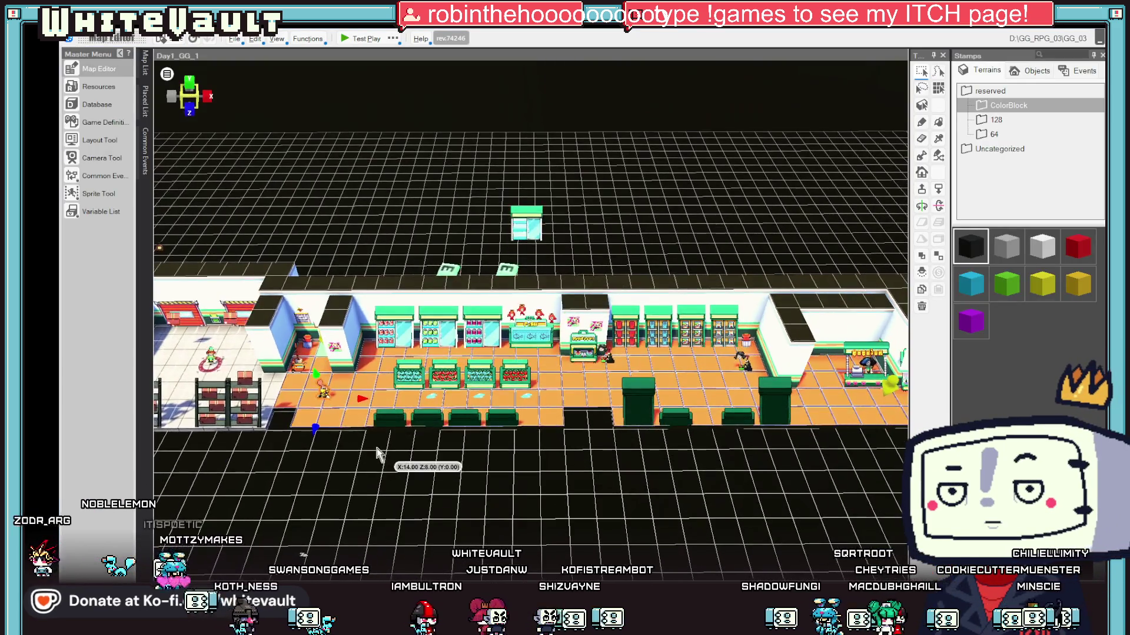
double_click(326, 394)
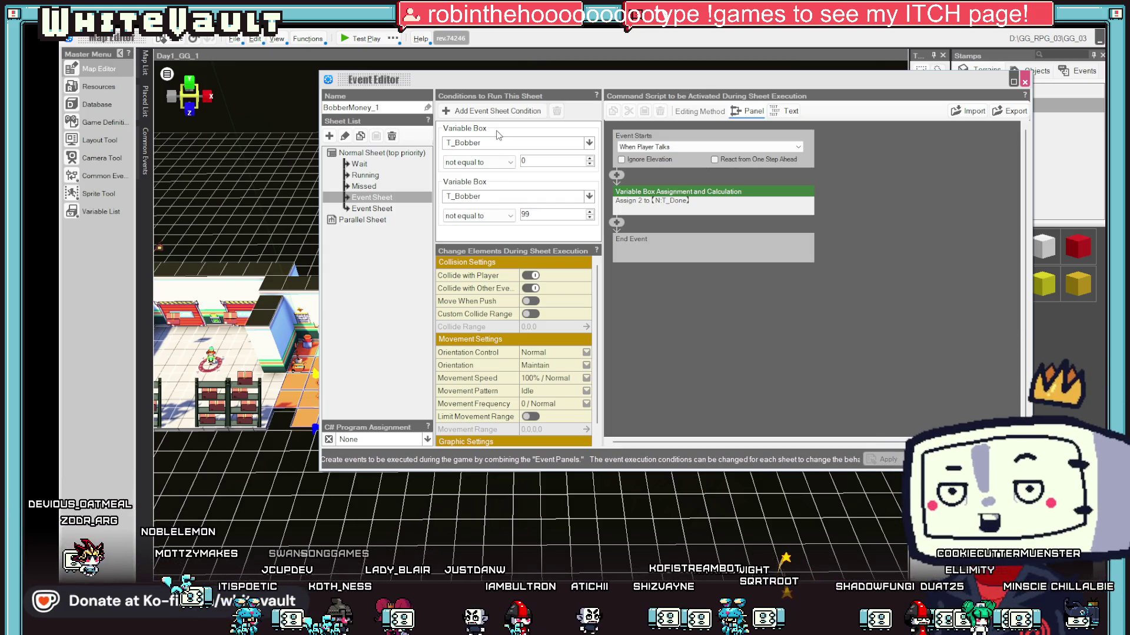
right_click(505, 185)
click(540, 224)
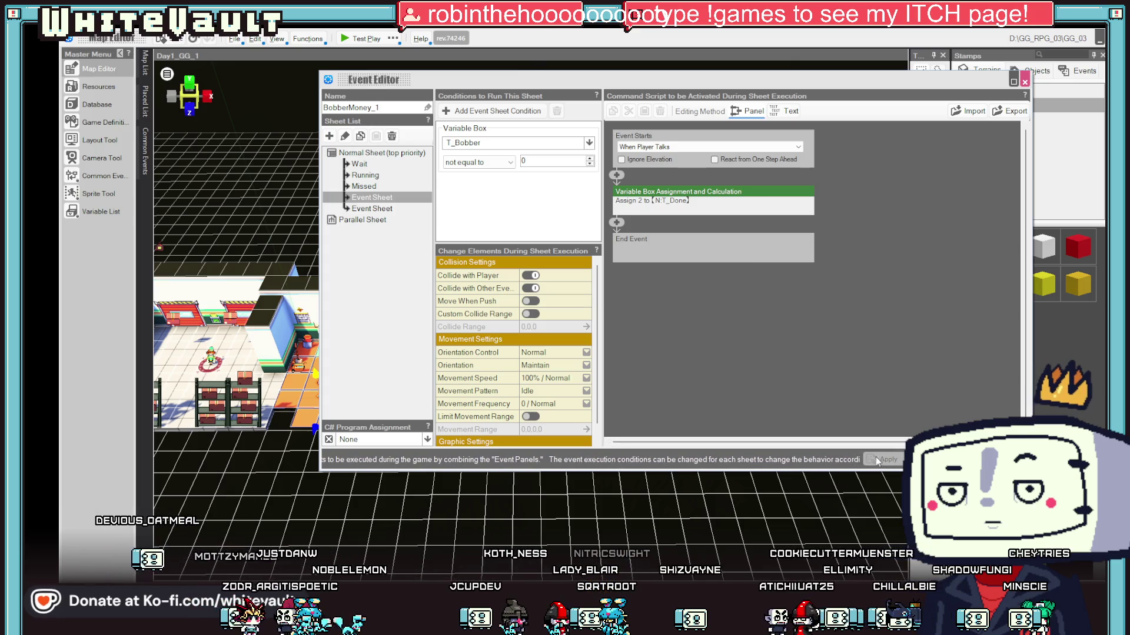
click(735, 147)
click(938, 419)
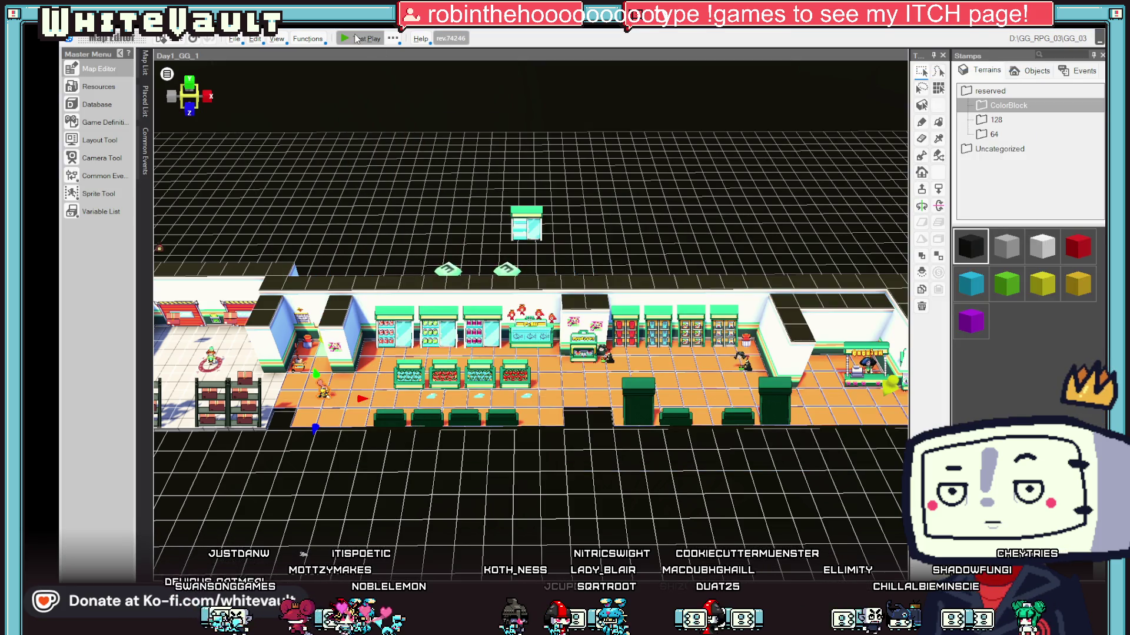
- Set the second Event Sheet to Automatically Start (Only Once in Parallel), apply, and start a test play
double_click(339, 355)
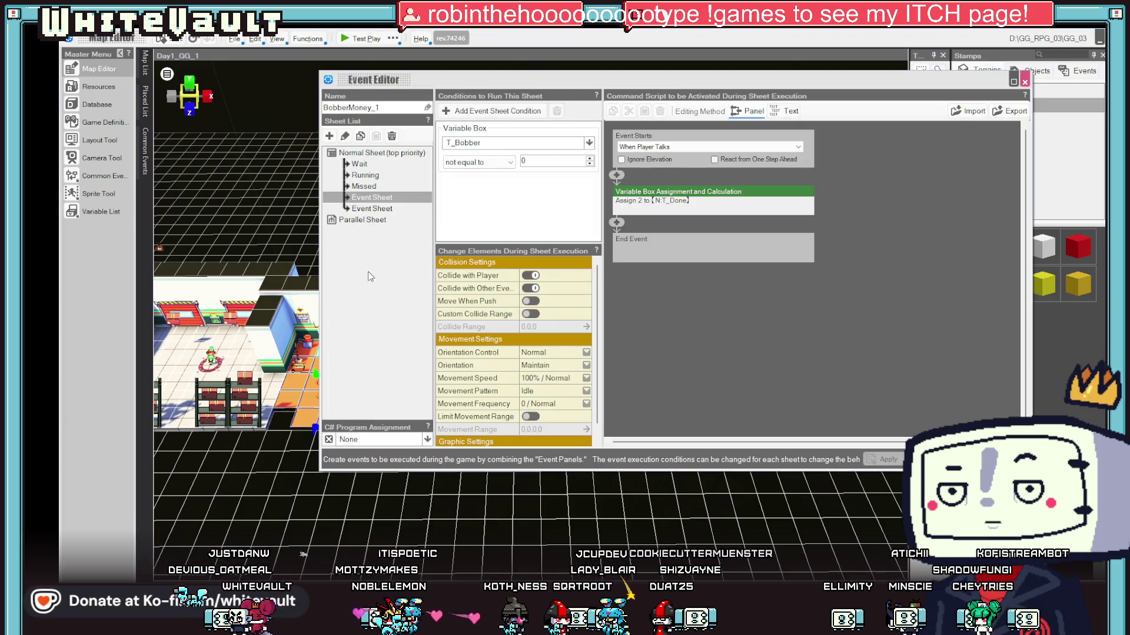
click(377, 208)
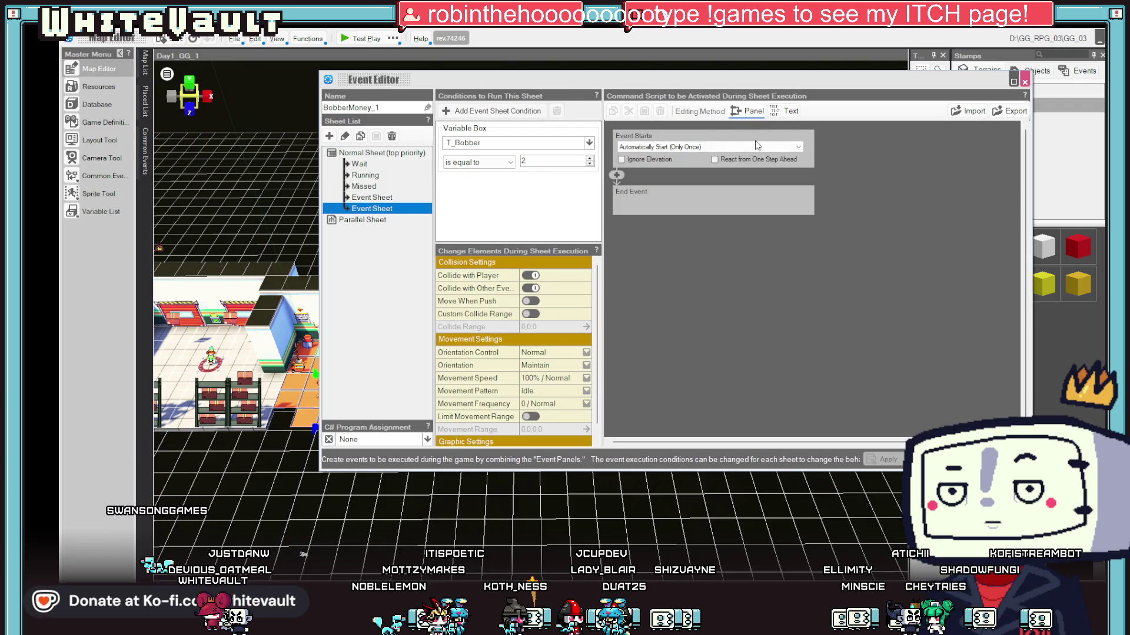
click(716, 147)
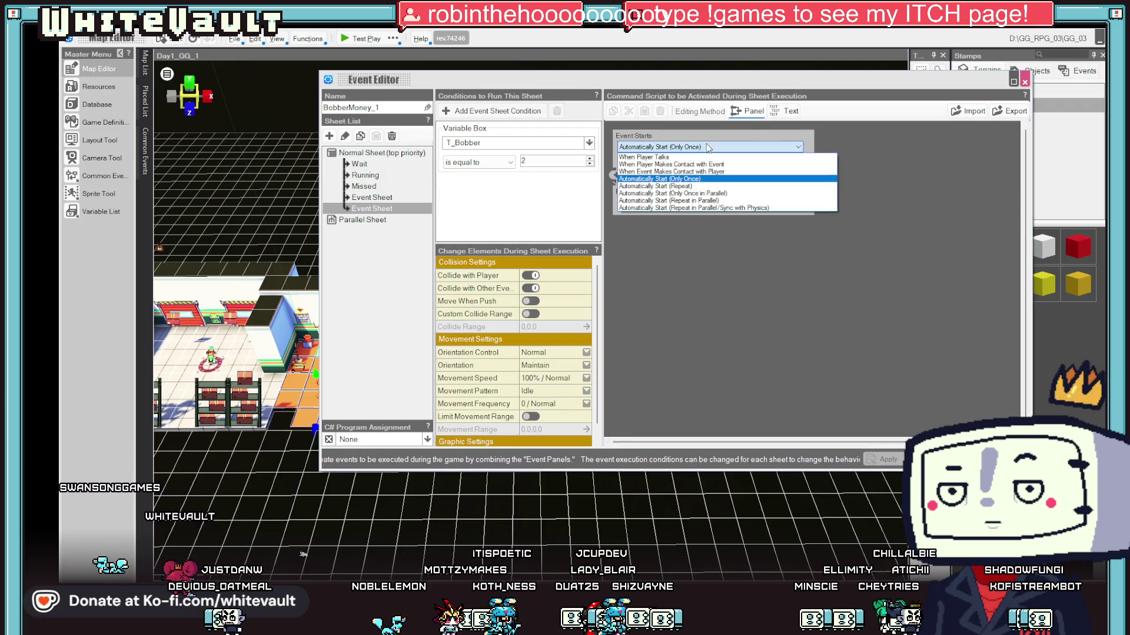
click(714, 194)
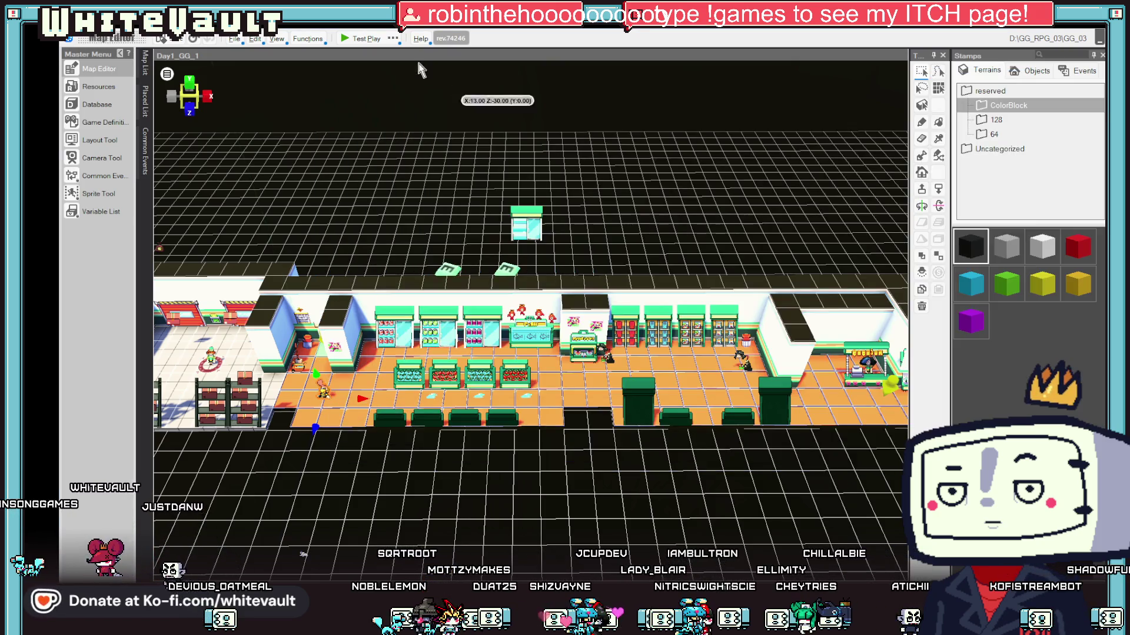
click(353, 39)
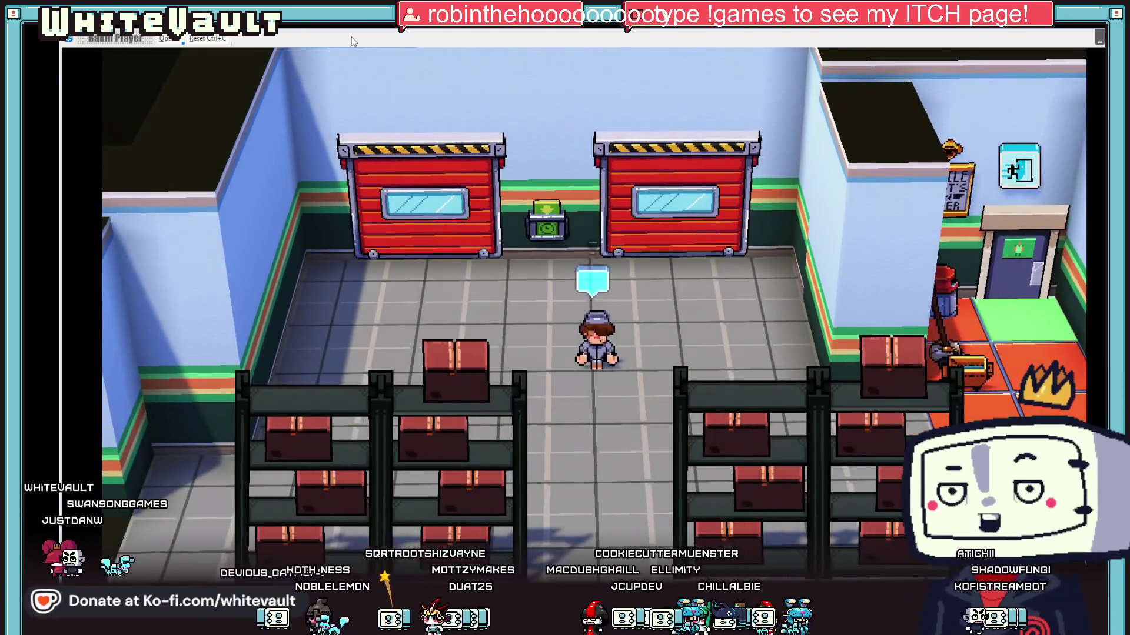
- Walk the player right through the store past the cashier toward the Frost-Z machine
key(Right)
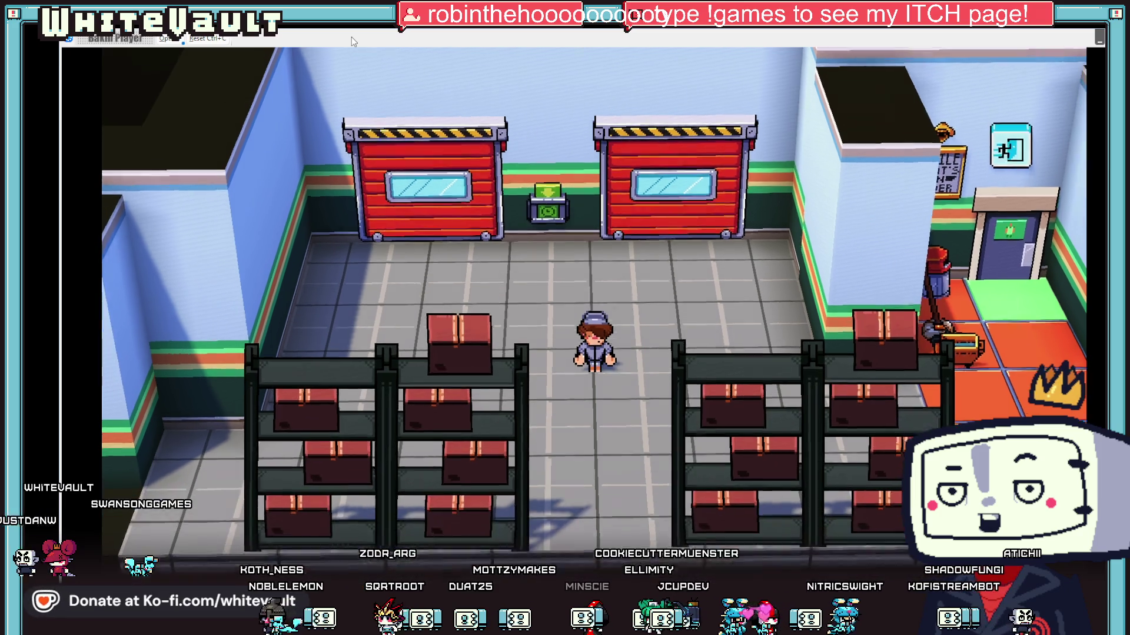
key(Right)
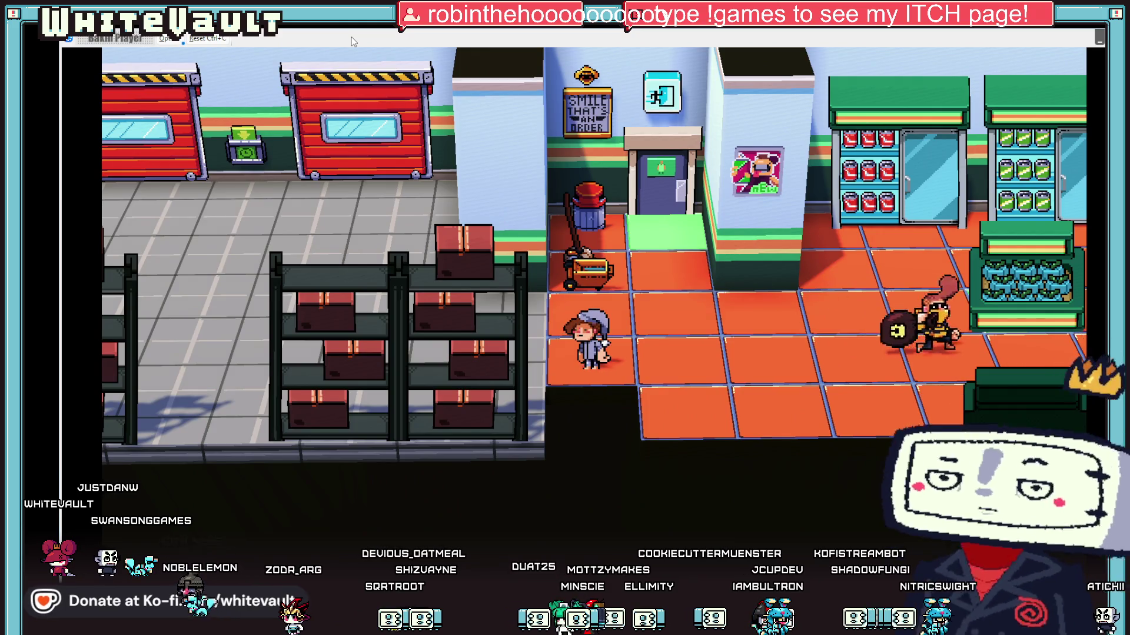
key(Right)
key(Right)
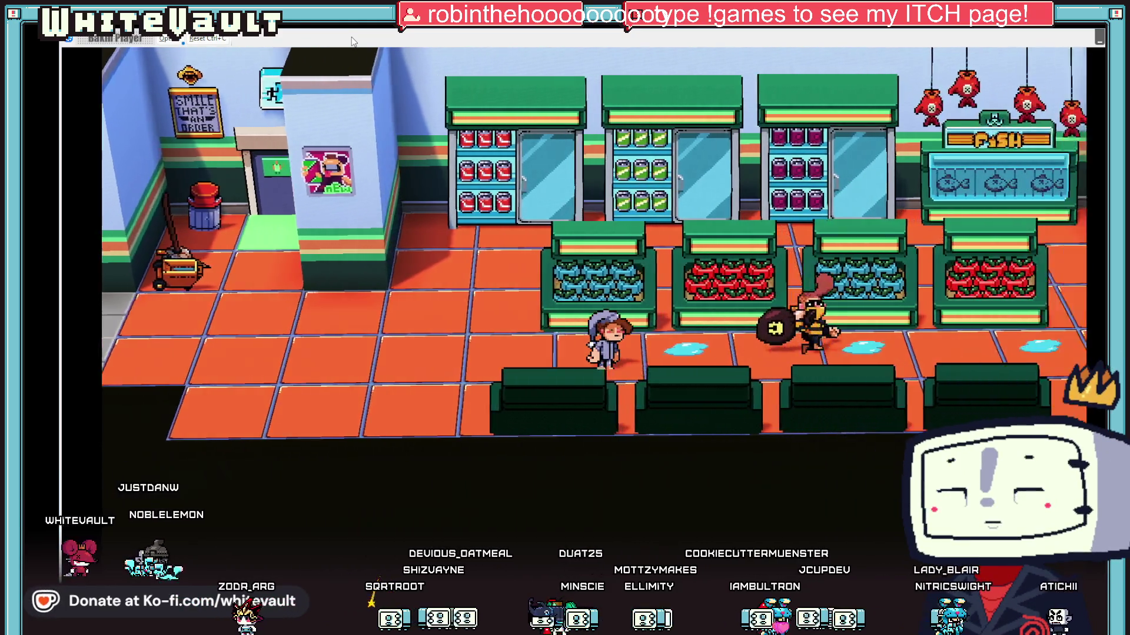
key(Right)
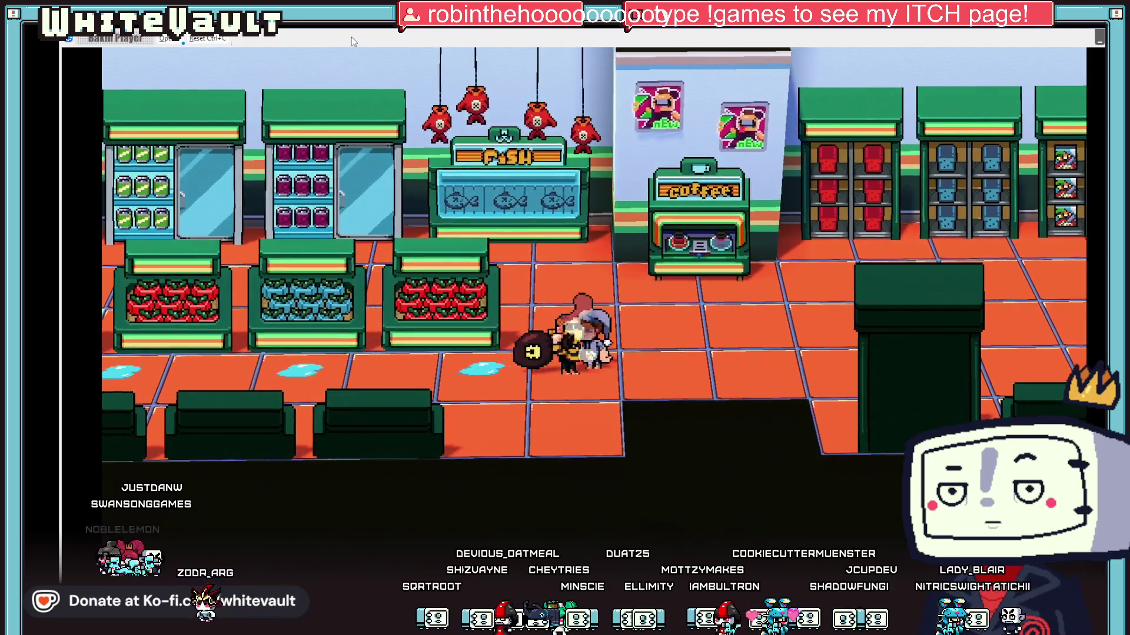
key(Right)
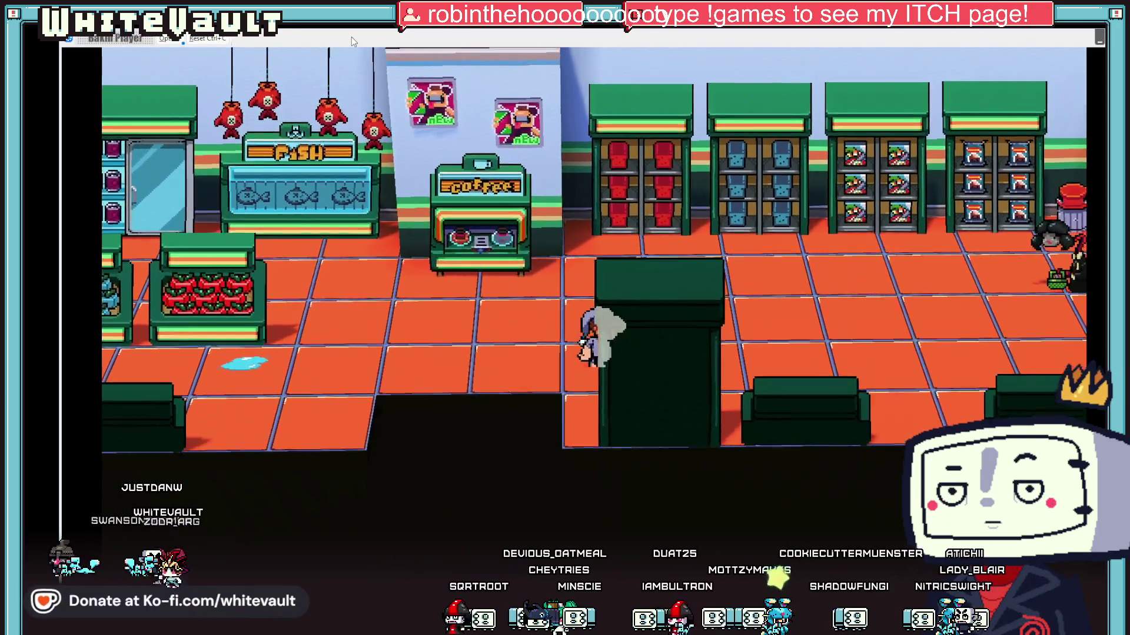
key(Right)
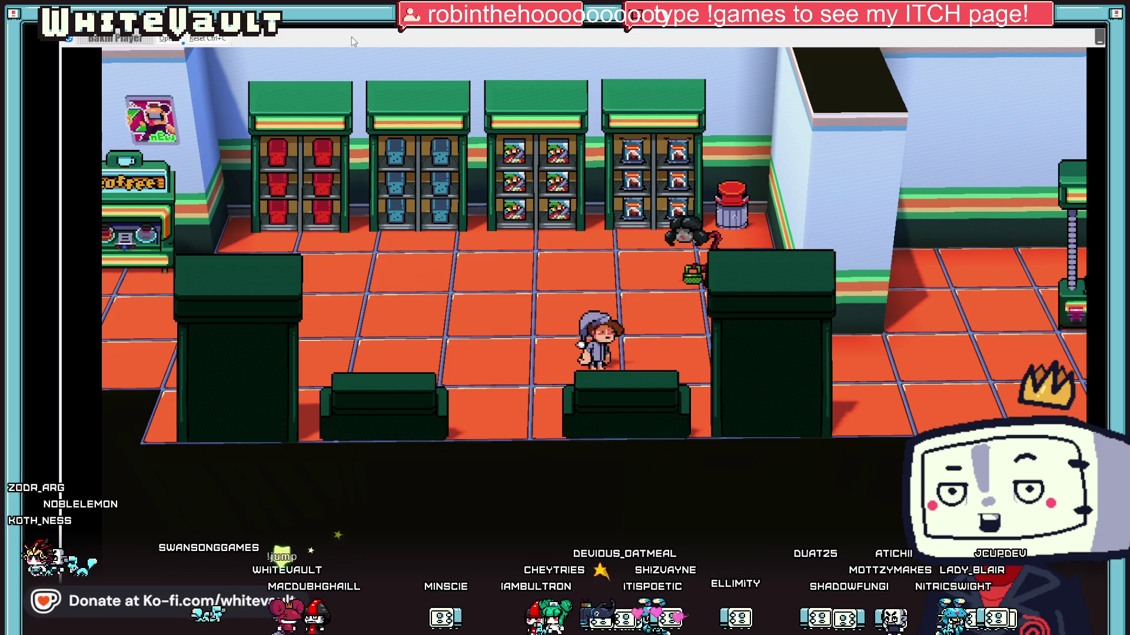
key(Right)
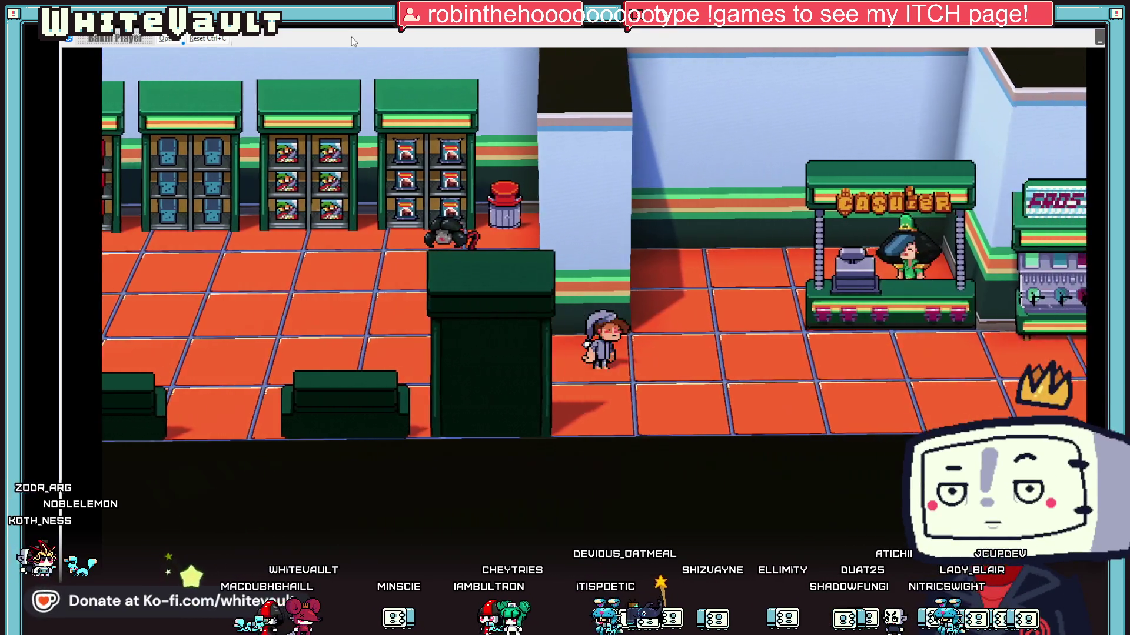
key(Right)
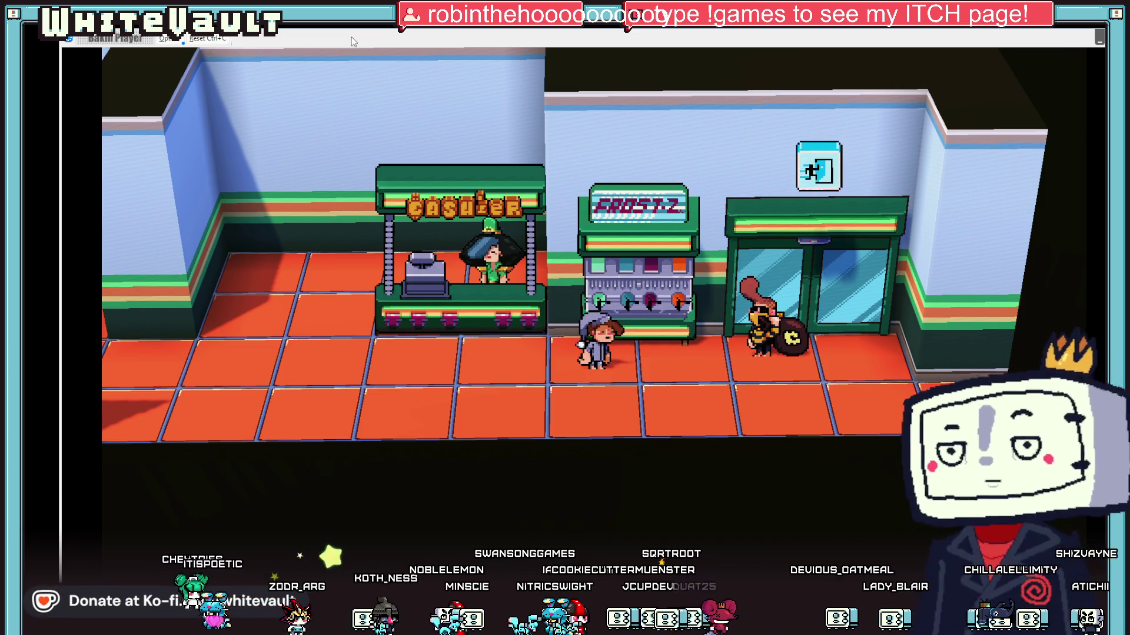
- Step back toward the cashier, walk into the thief by the door, and end the test play
key(Left)
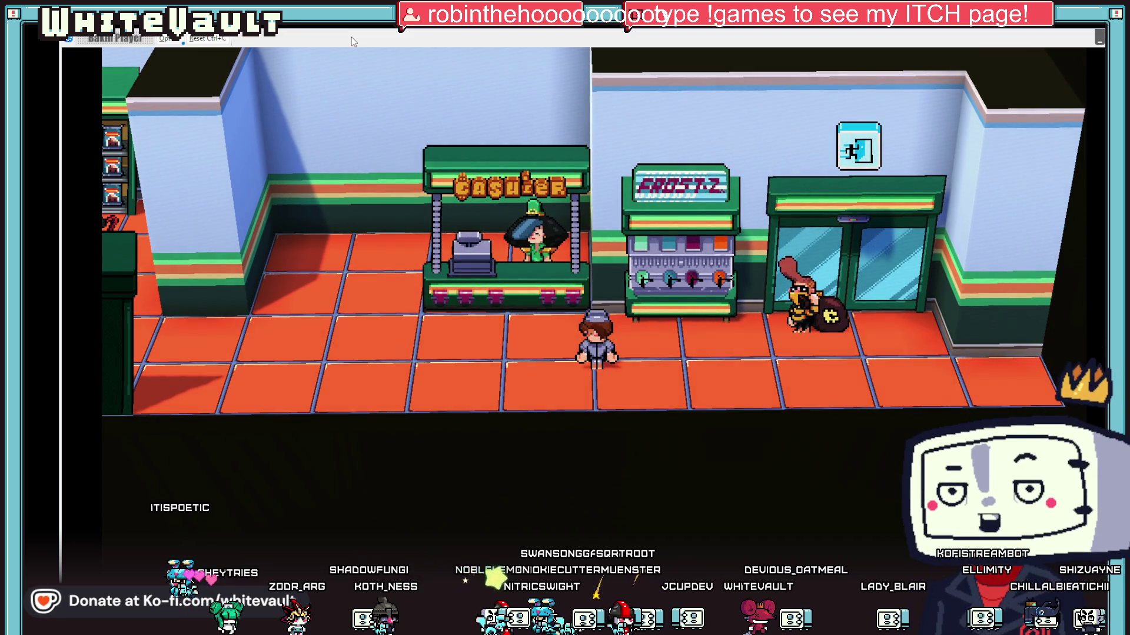
key(Right)
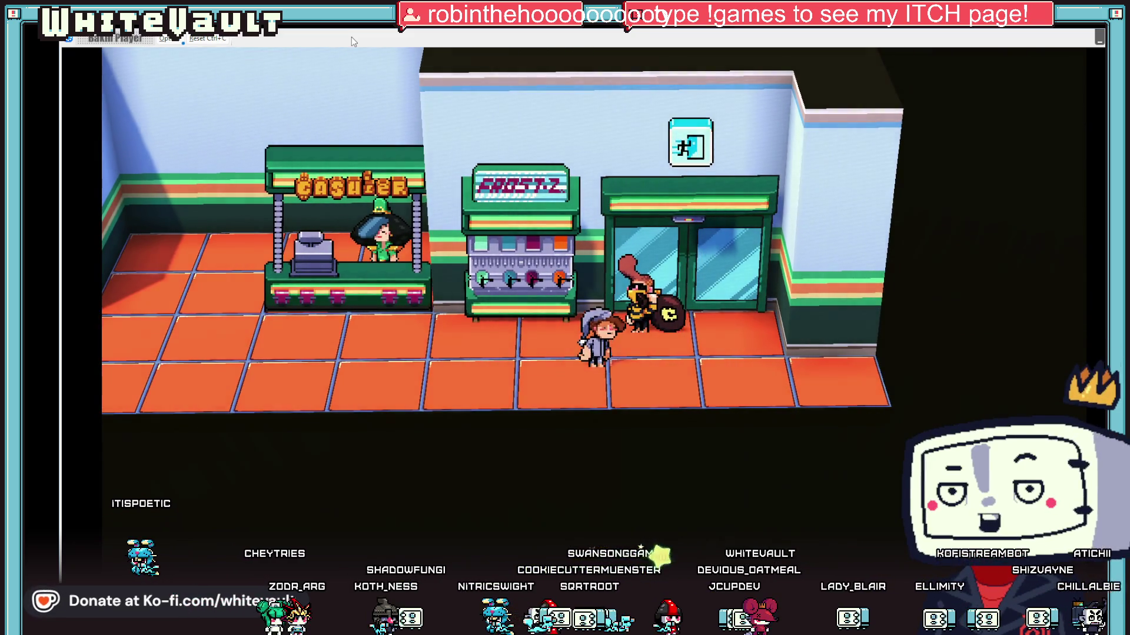
key(Right)
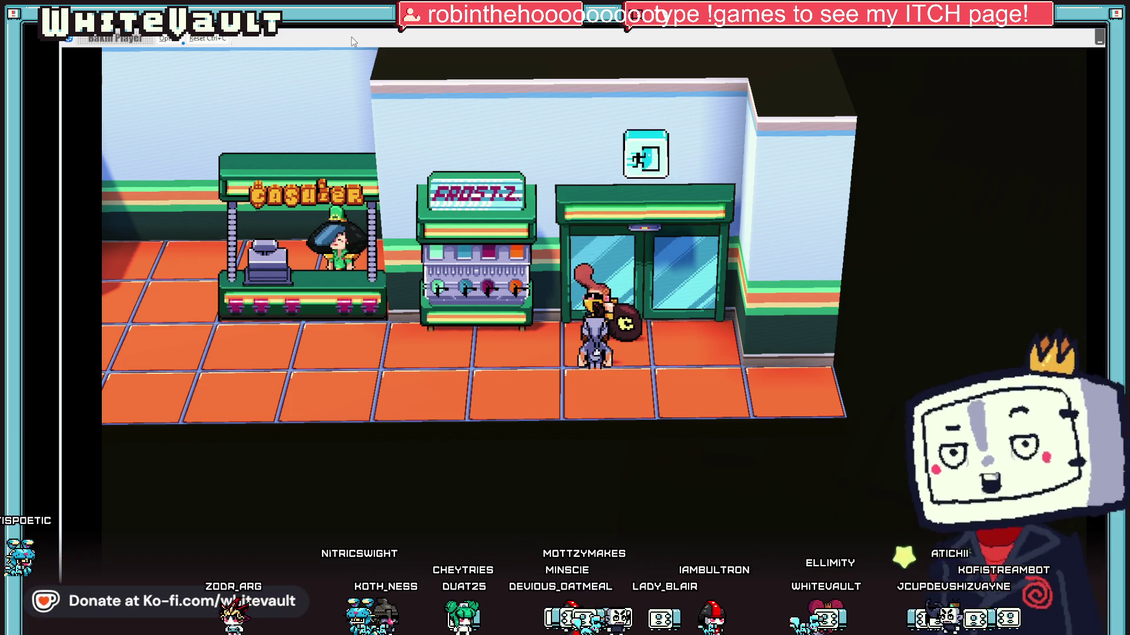
key(alt+F4)
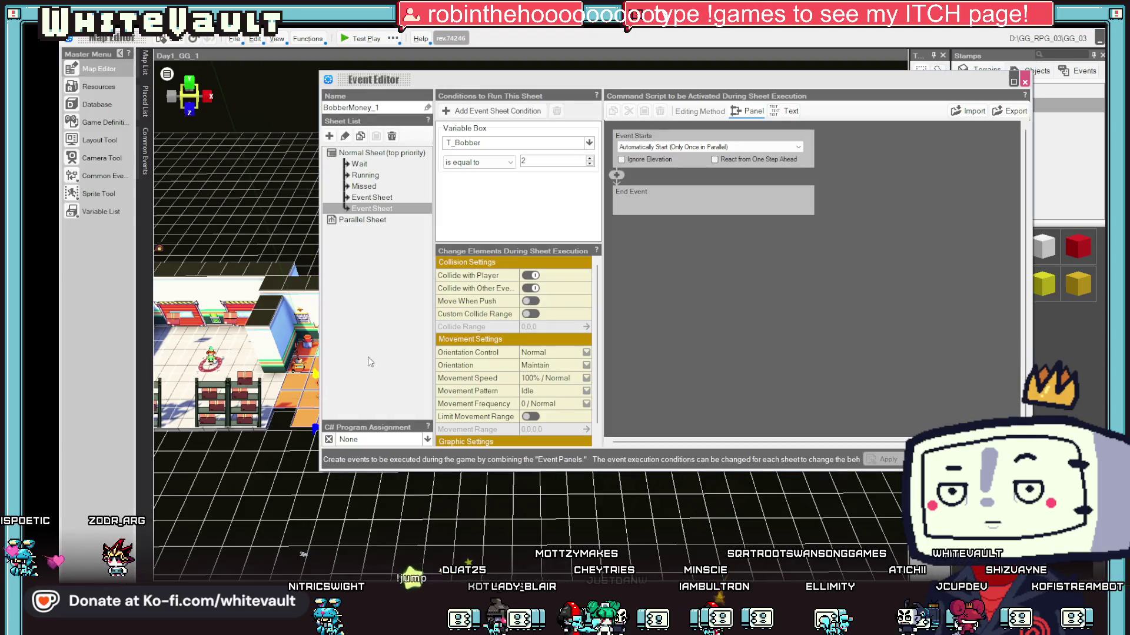
- Retarget the first Event Sheet's assignment from T_Done to T_Bobber, apply, and start a test play
click(391, 197)
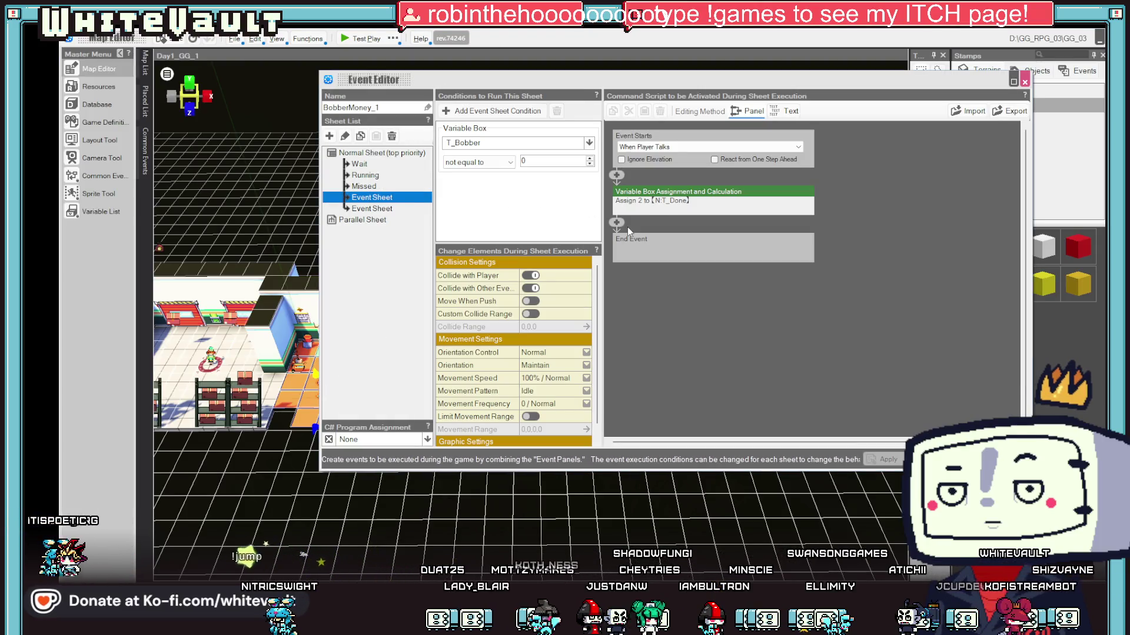
click(718, 196)
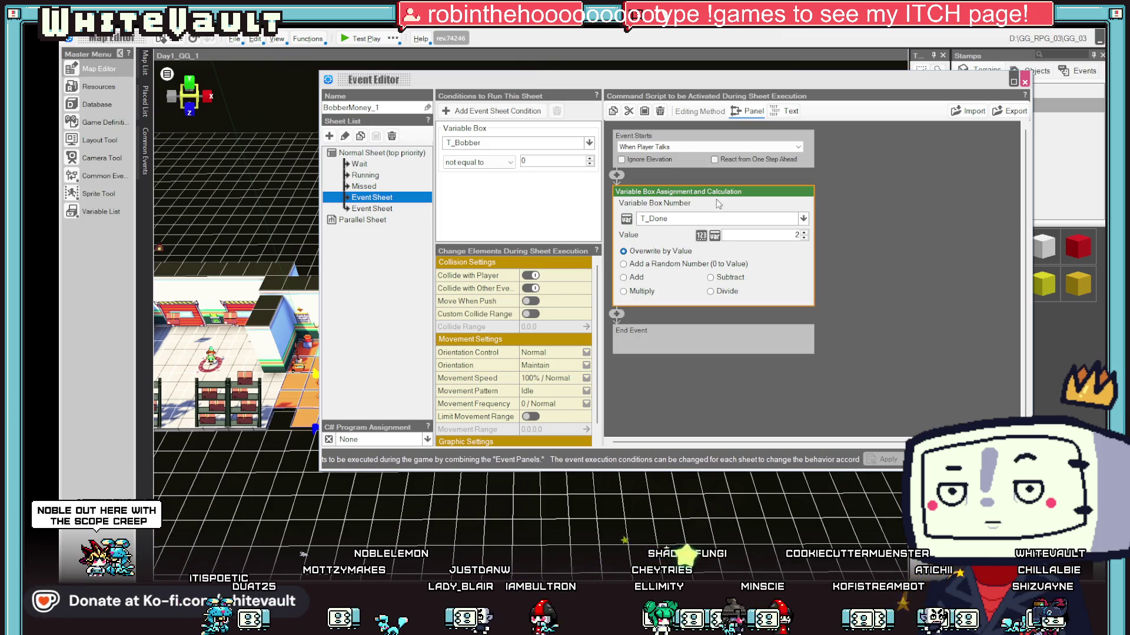
click(711, 220)
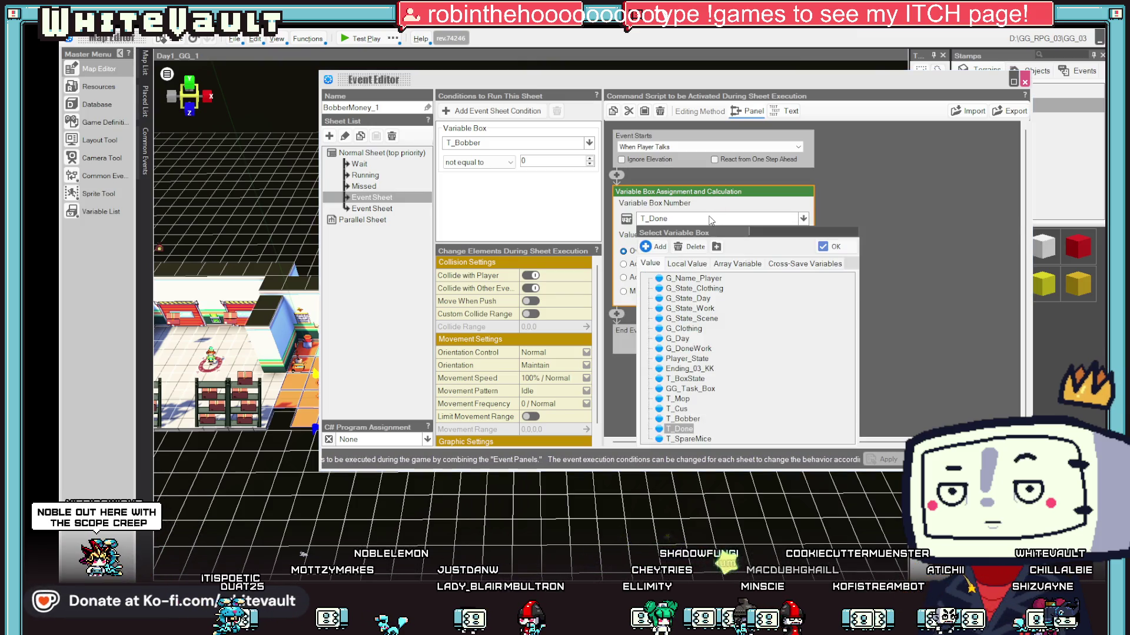
double_click(685, 419)
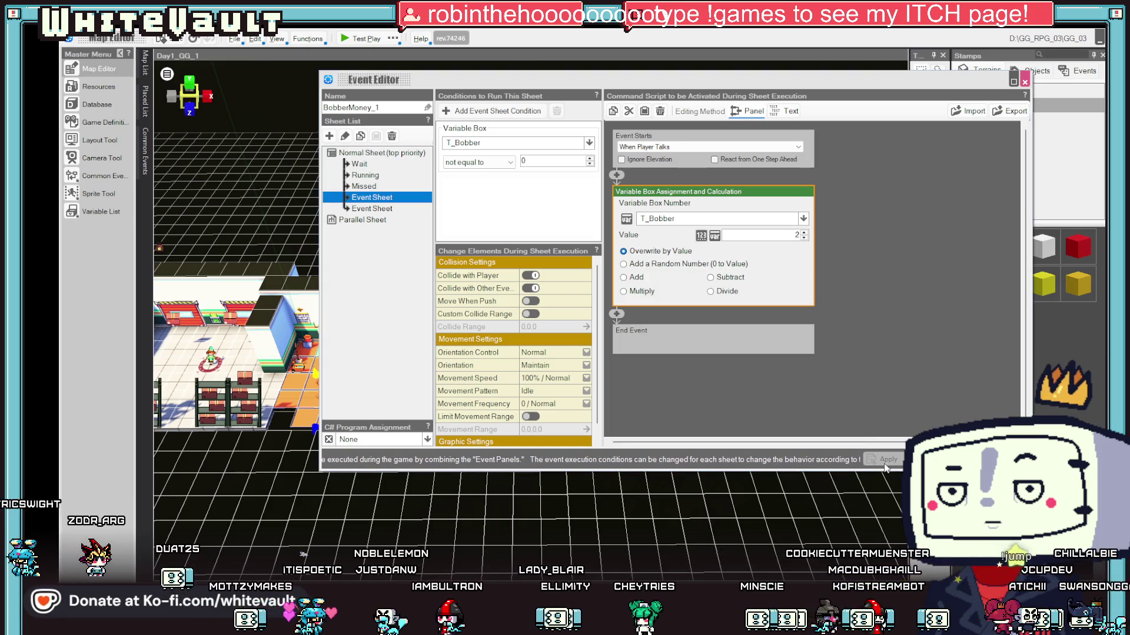
click(927, 460)
click(360, 38)
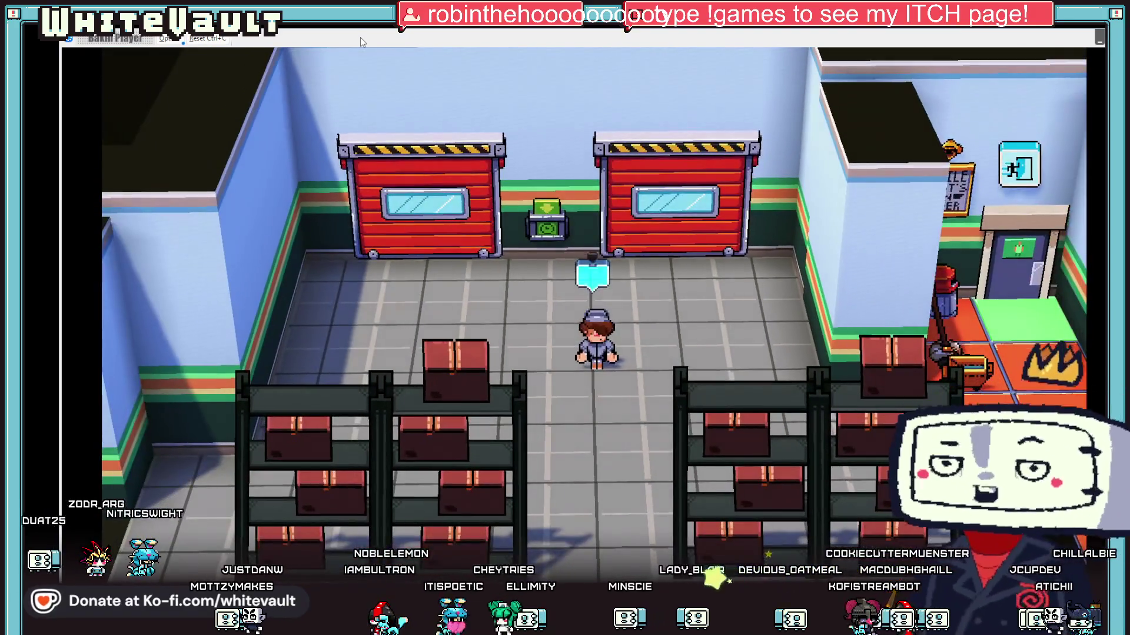
- Follow Bobber right across the store past the fish counter and coffee machine, then end the test run
key(Right)
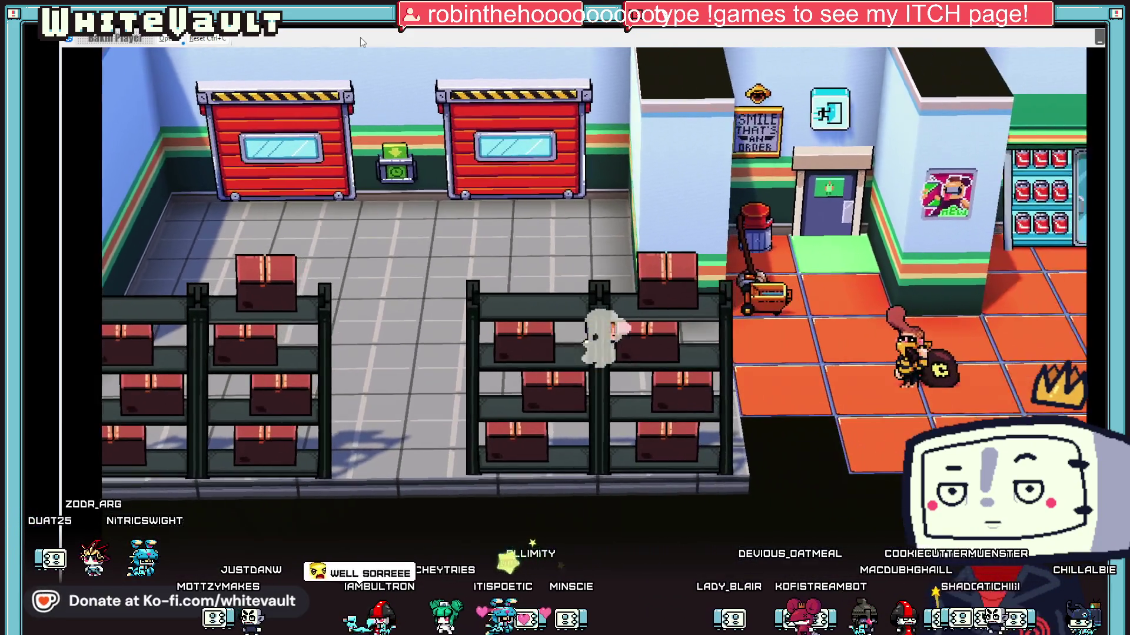
key(Right)
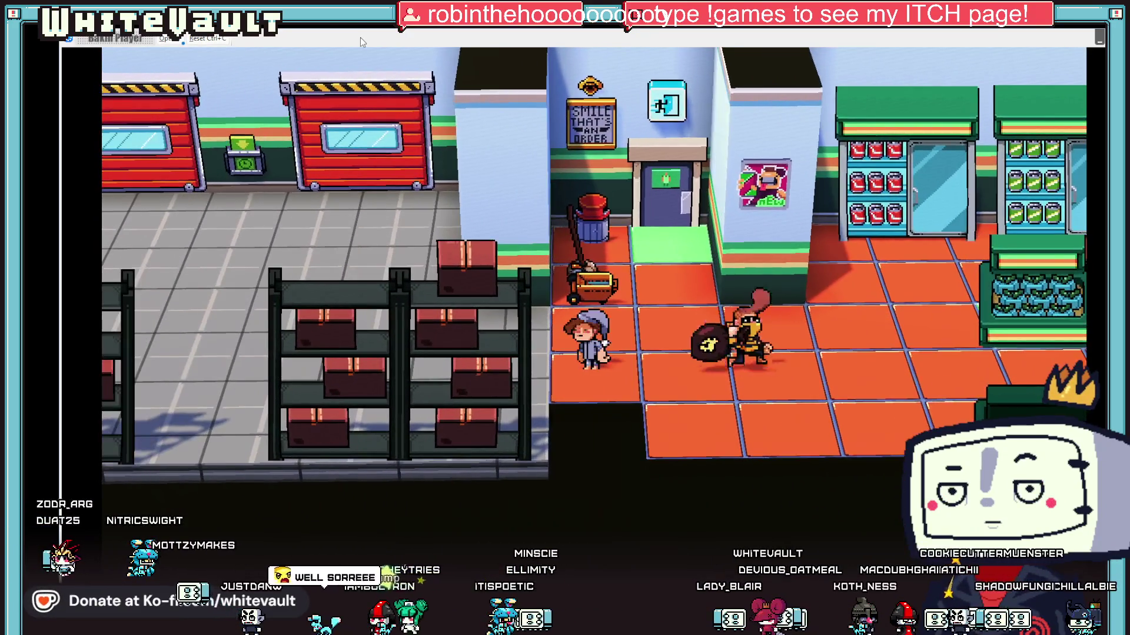
key(Right)
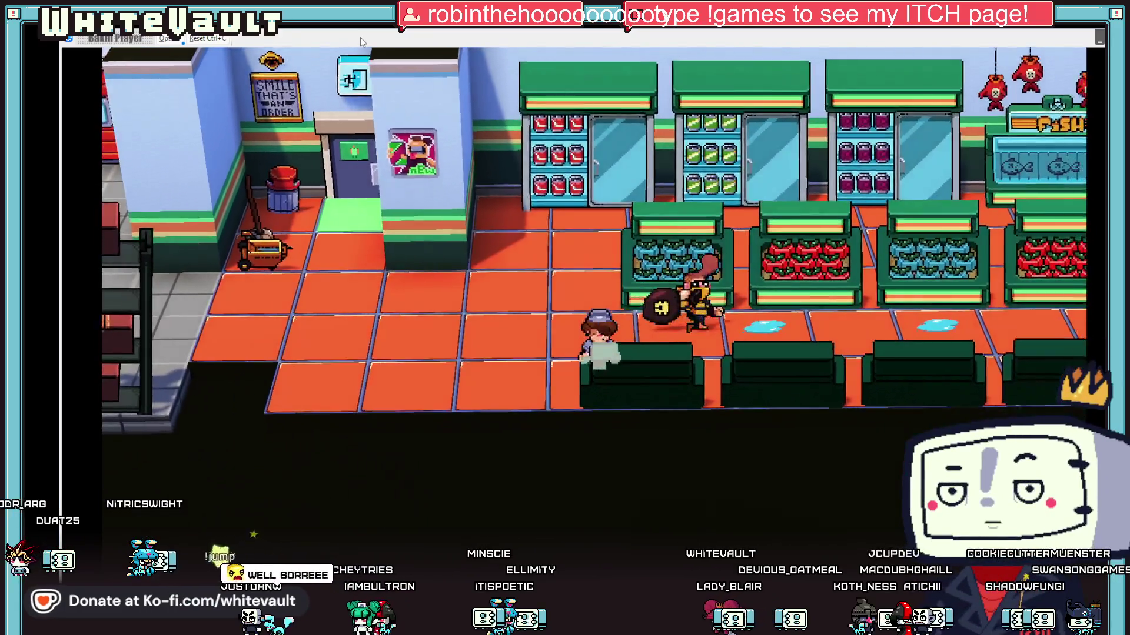
key(Right)
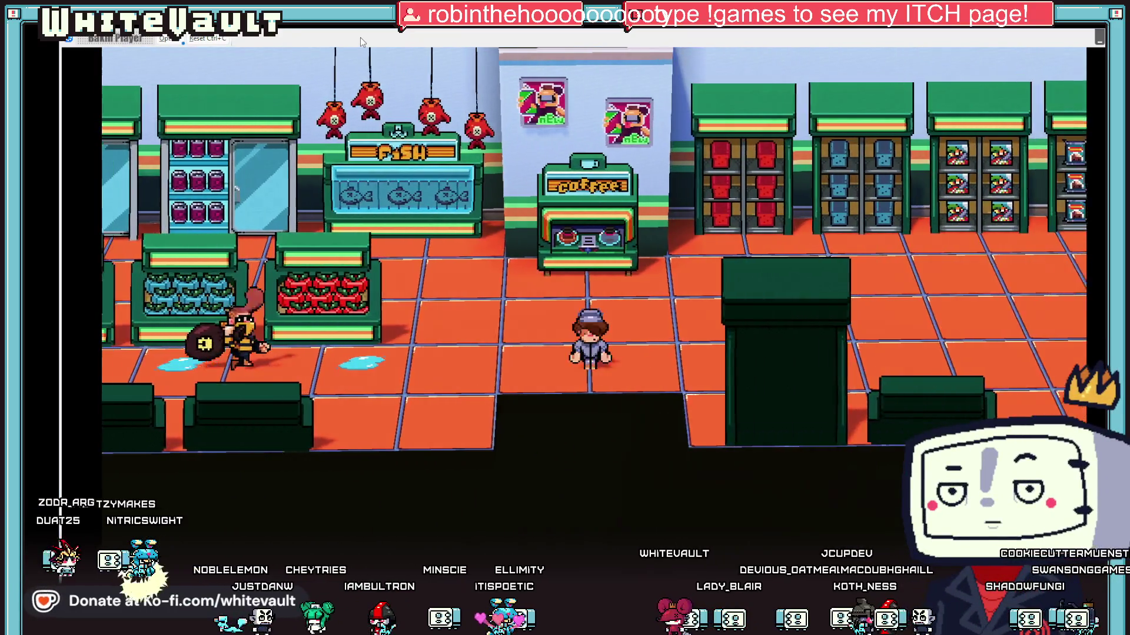
key(Right)
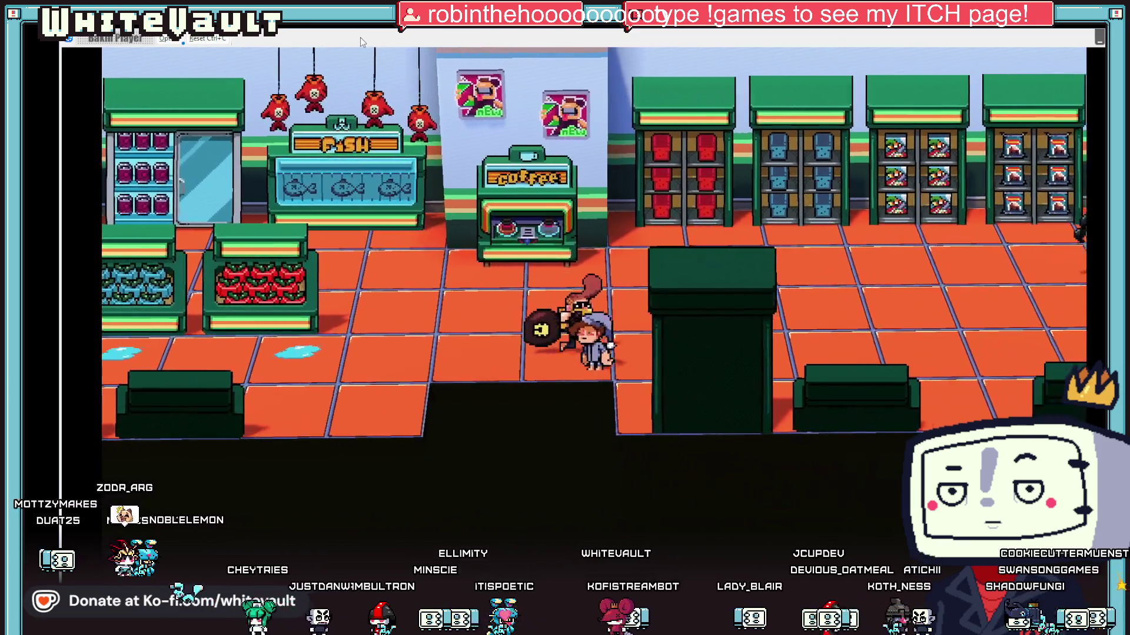
key(Right)
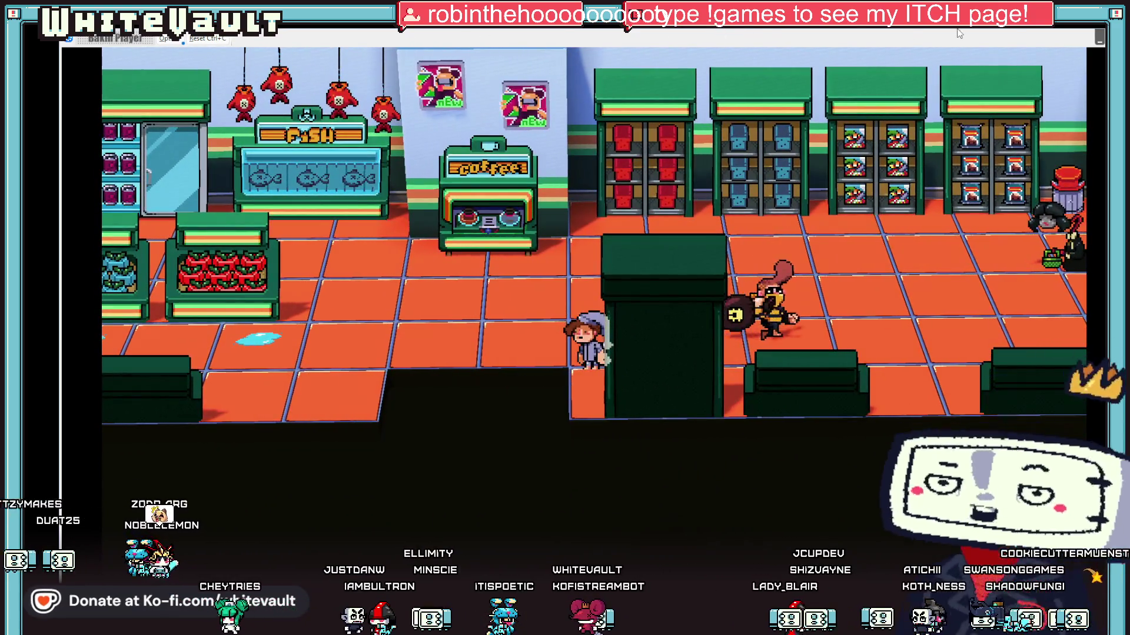
key(Right)
key(alt+F4)
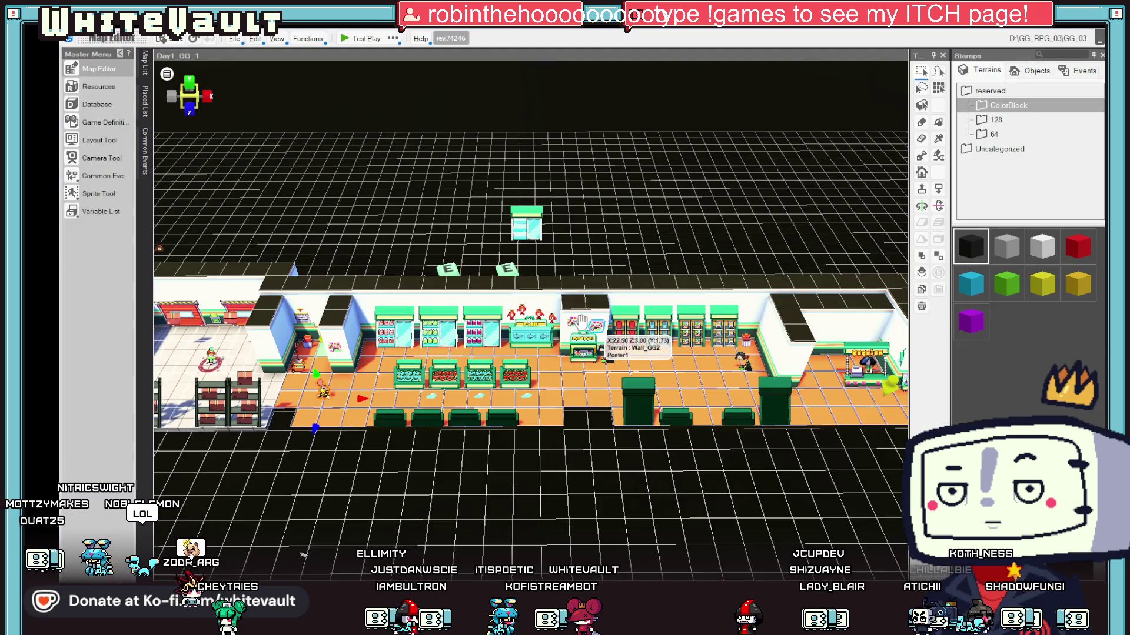
- Set BobberMoney_1's first Event Sheet to start When Event Makes Contact with Player
double_click(469, 328)
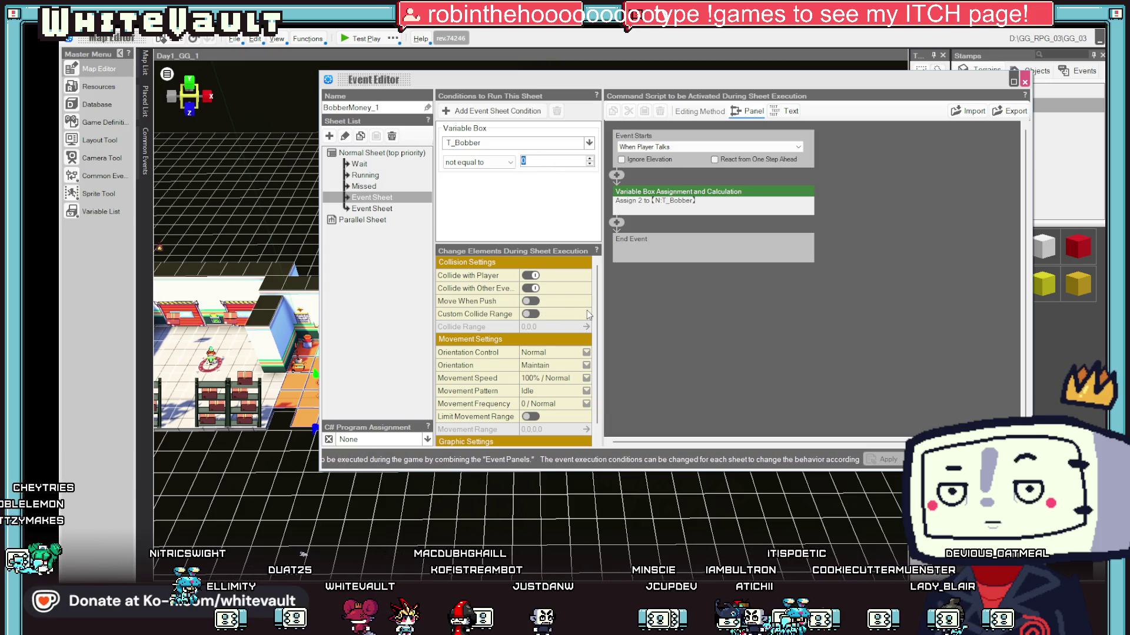
click(673, 147)
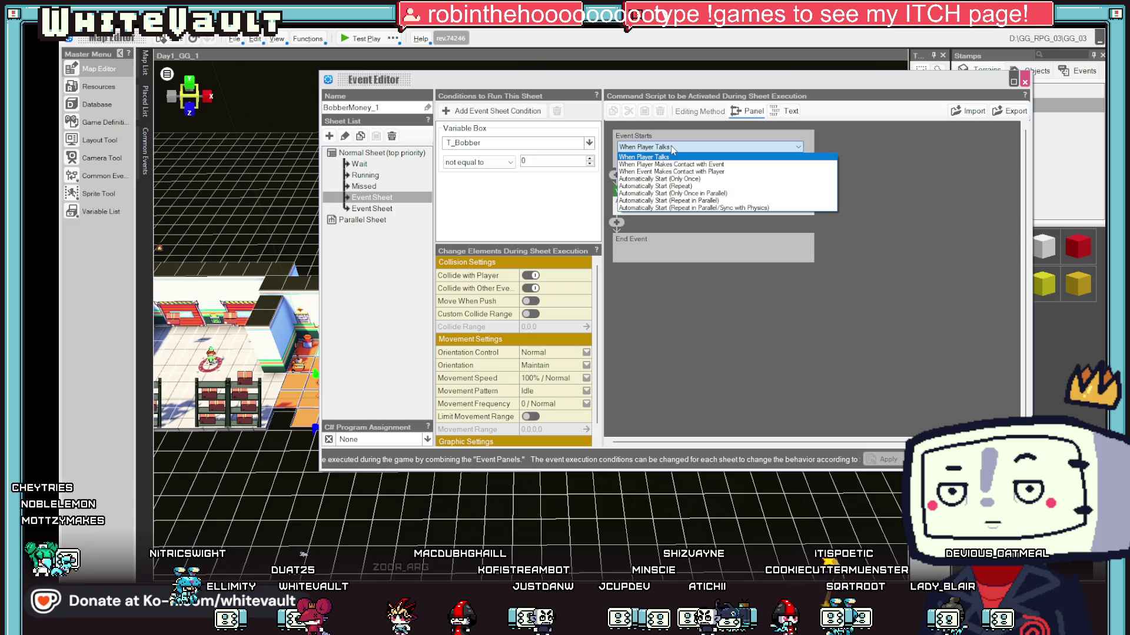
click(671, 171)
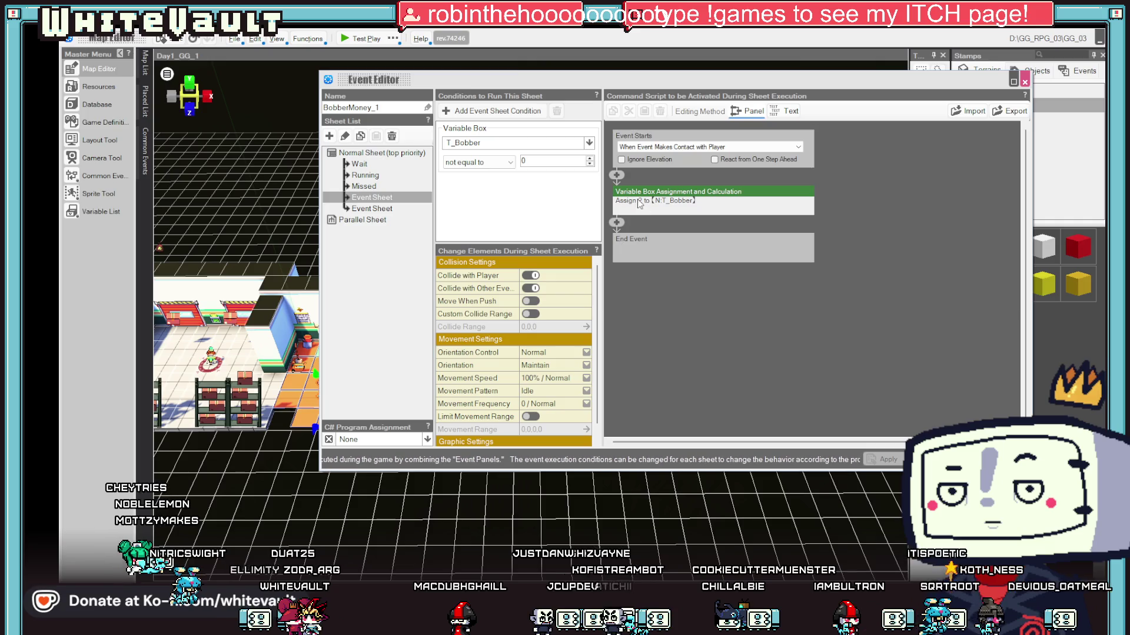
click(618, 176)
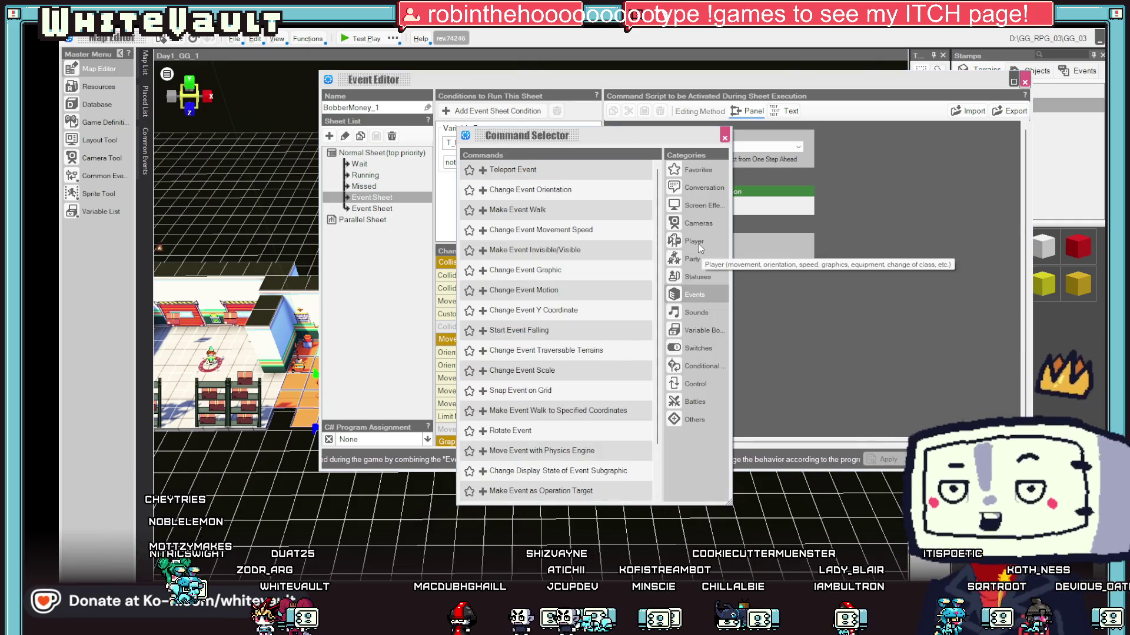
- Insert a Snap Event on Grid command from the Events category ahead of the T_Bobber assignment
click(706, 292)
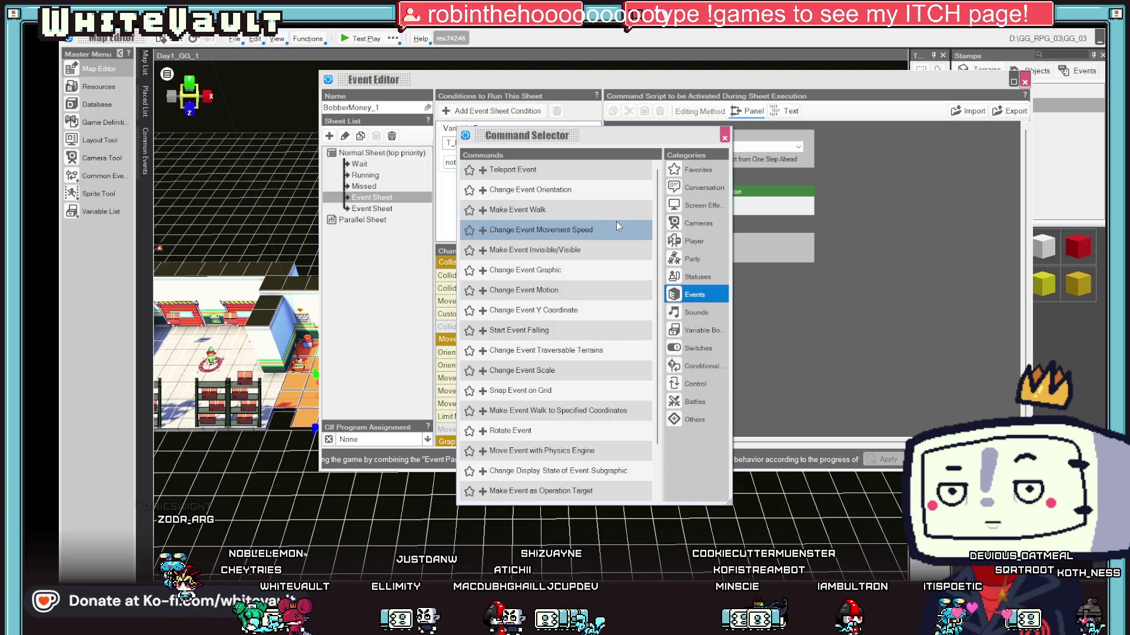
scroll(618, 226, down, 1)
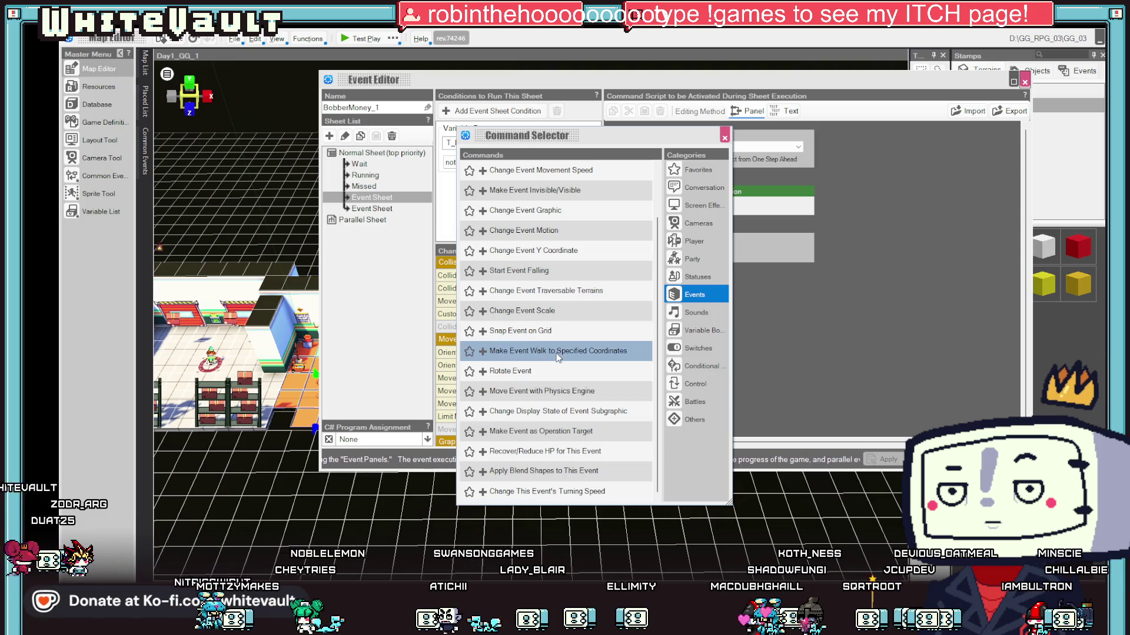
double_click(541, 333)
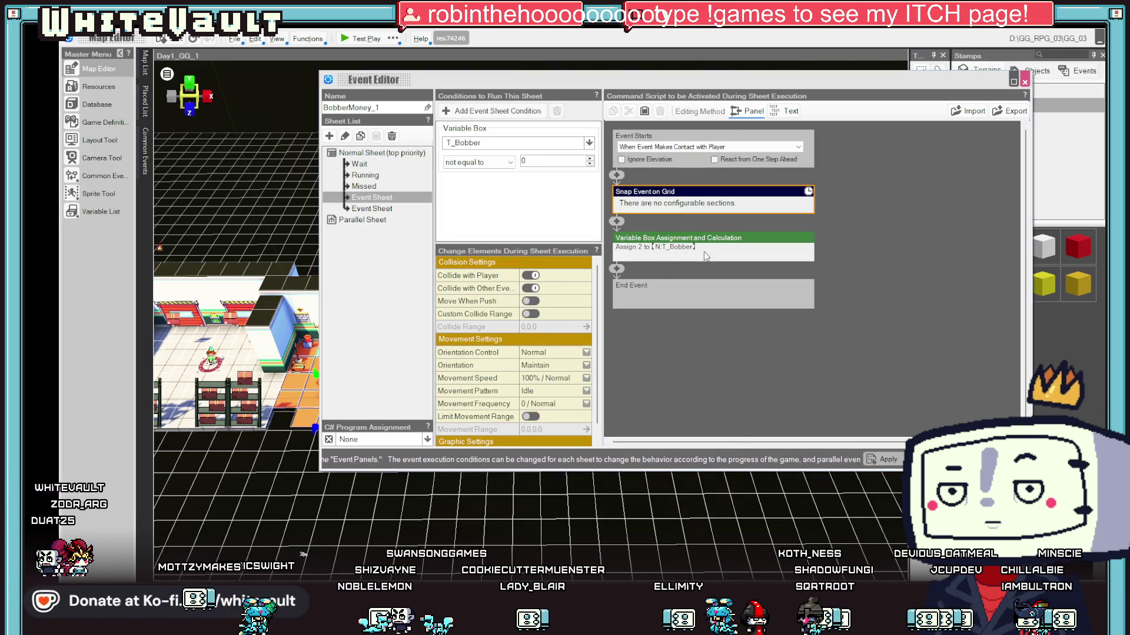
- Finish placing the Snap Event on Grid command and review the Missed sheet's conditions
click(878, 341)
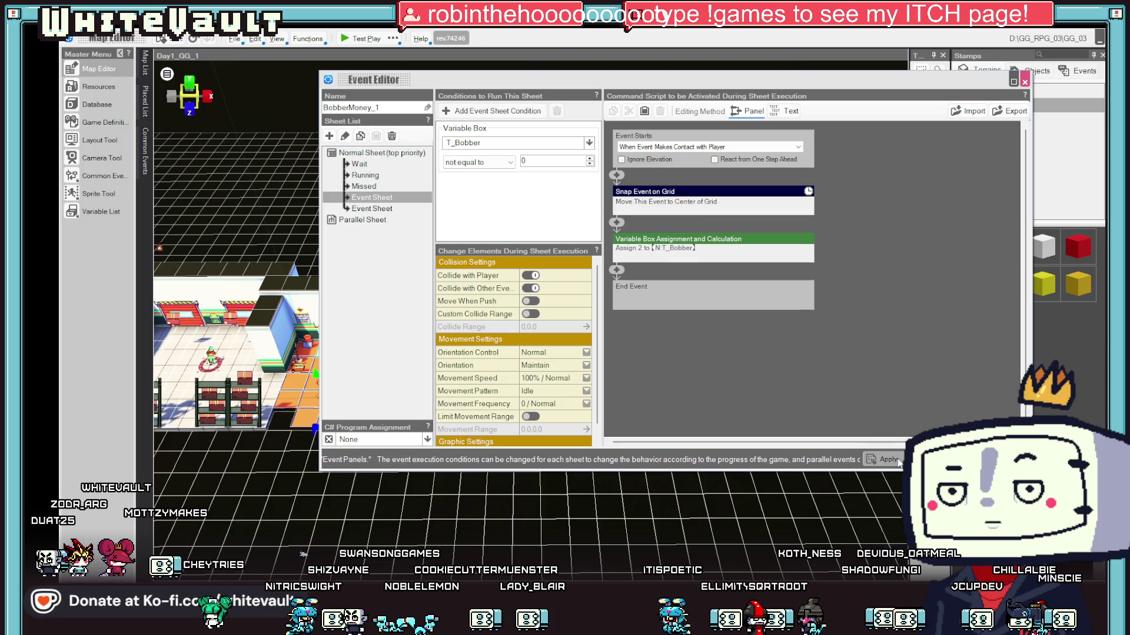
click(384, 198)
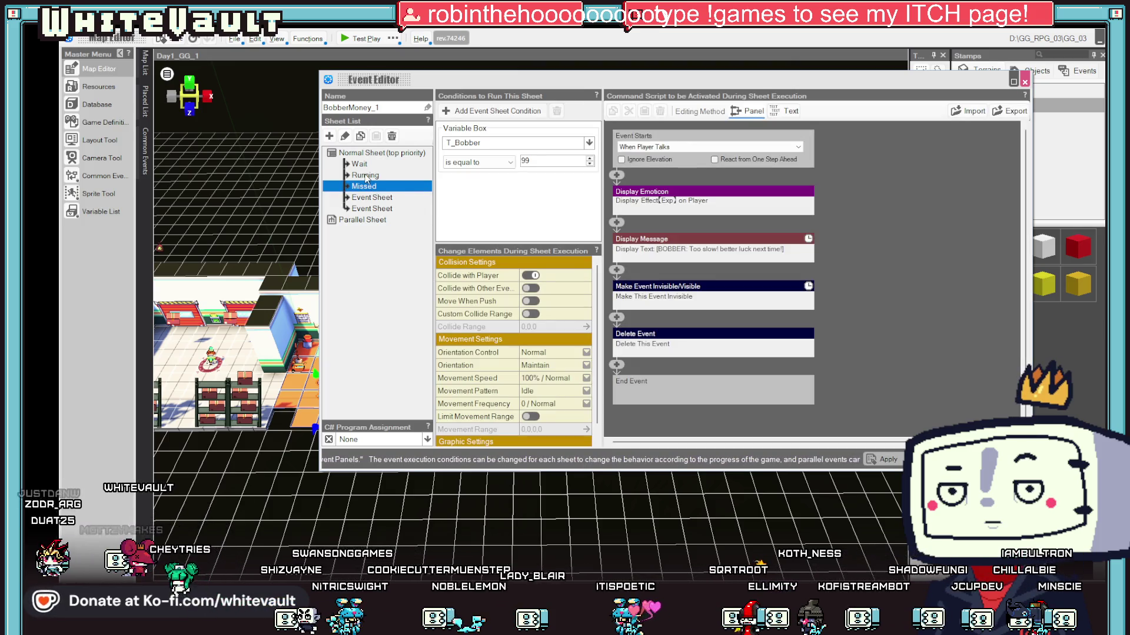
click(375, 199)
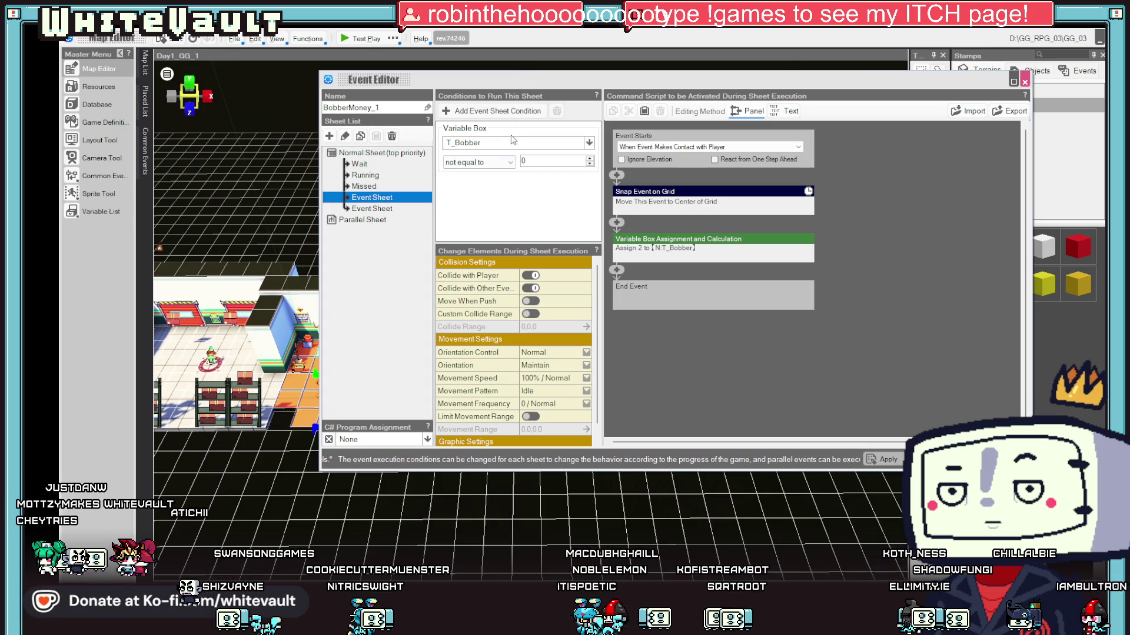
- Duplicate the T_Bobber Variable Box condition so the sheet also requires T_Bobber not equal to 99
click(538, 159)
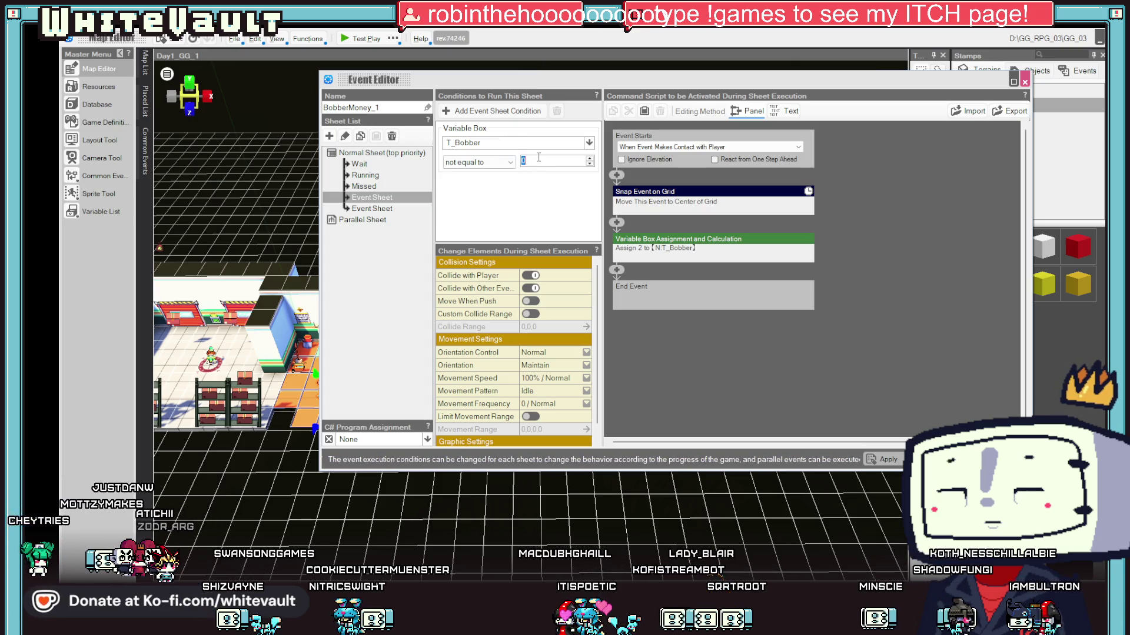
right_click(484, 125)
right_click(479, 181)
click(518, 215)
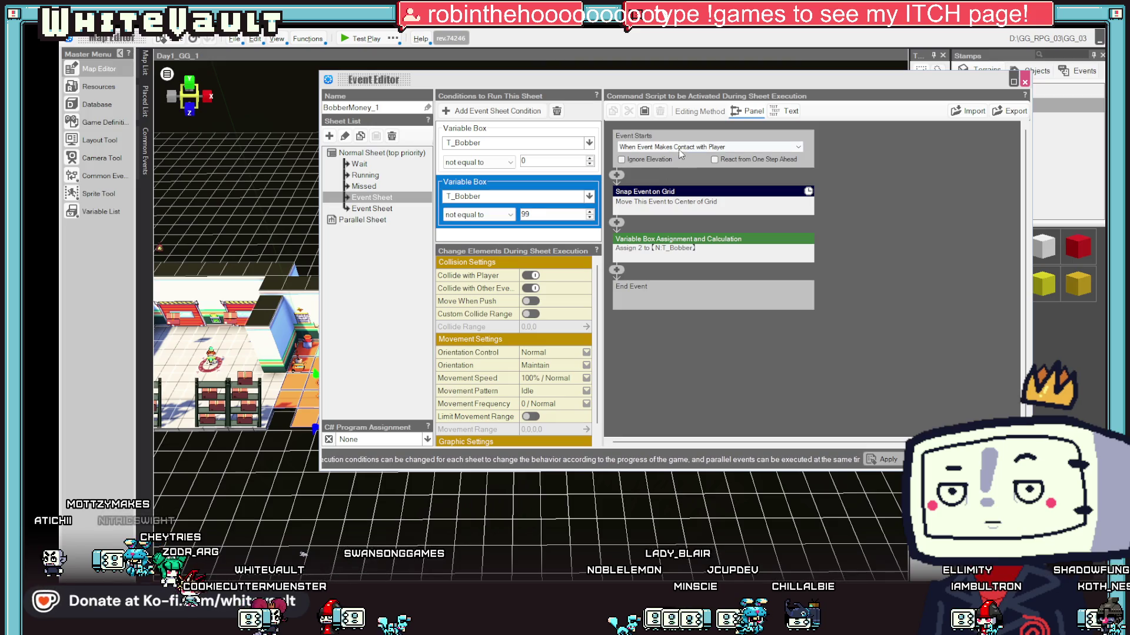
click(661, 148)
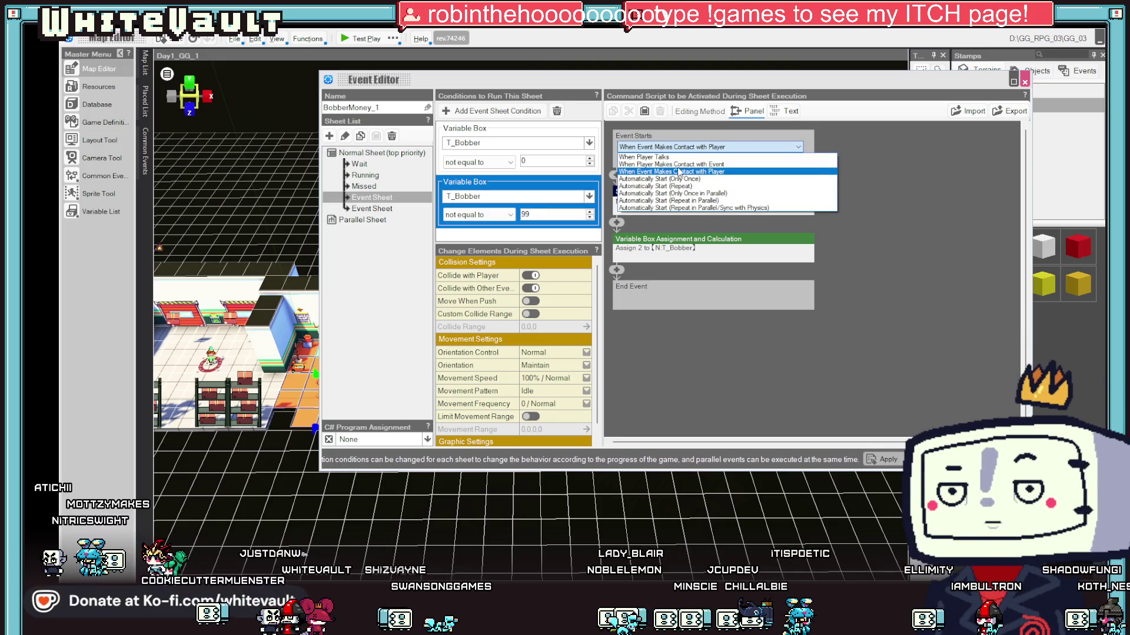
- Make the first Event Sheet start 'When Player Makes Contact with Event'
click(677, 164)
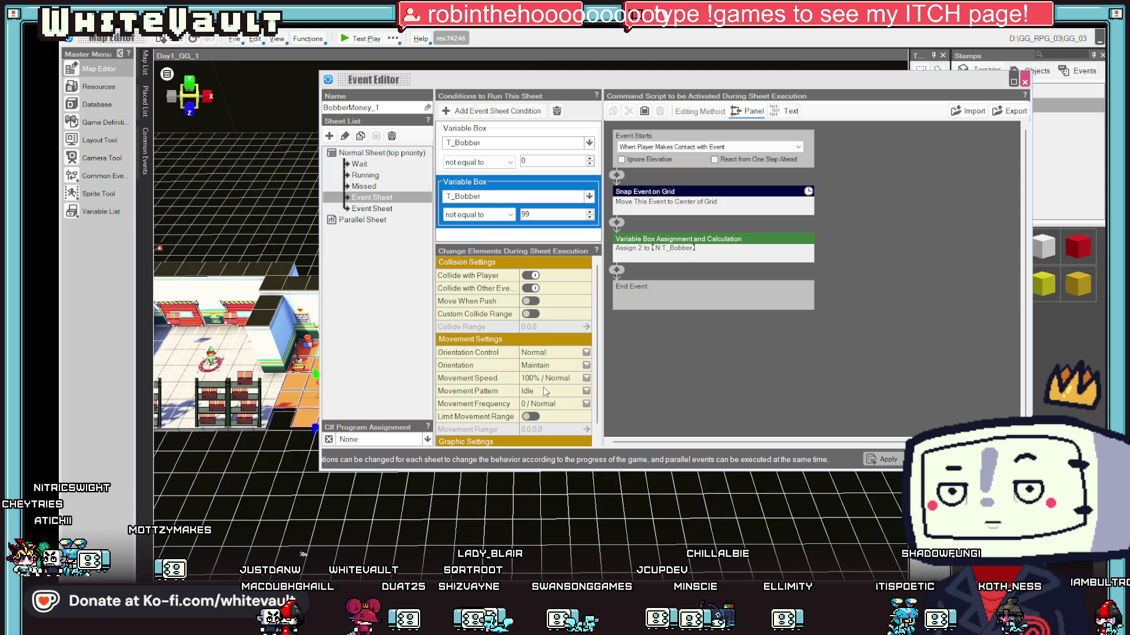
click(369, 209)
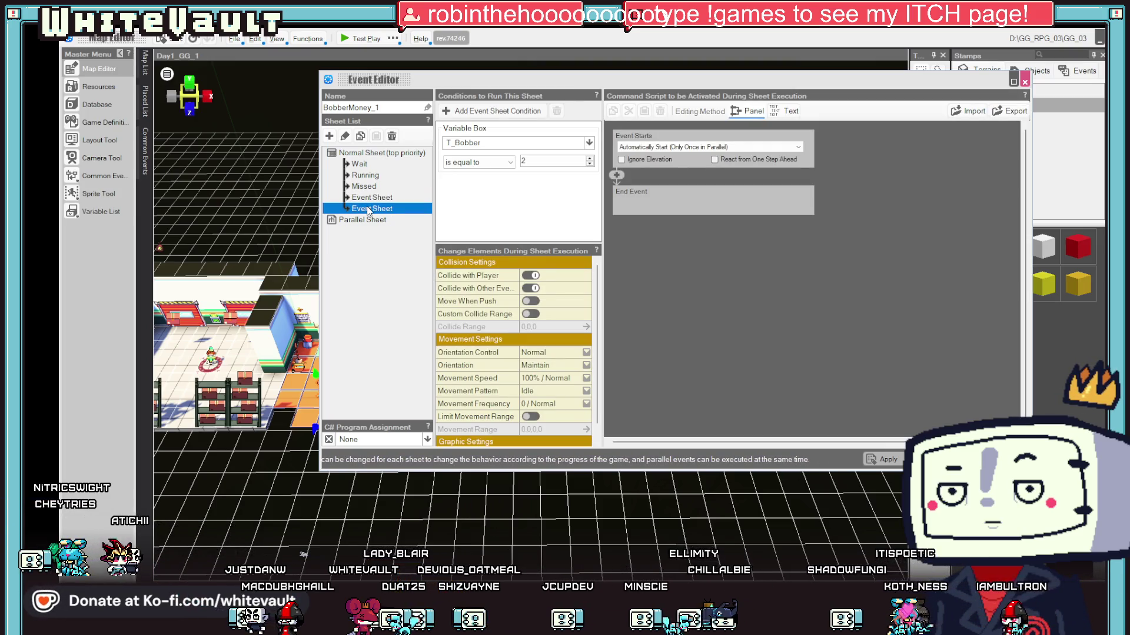
click(365, 174)
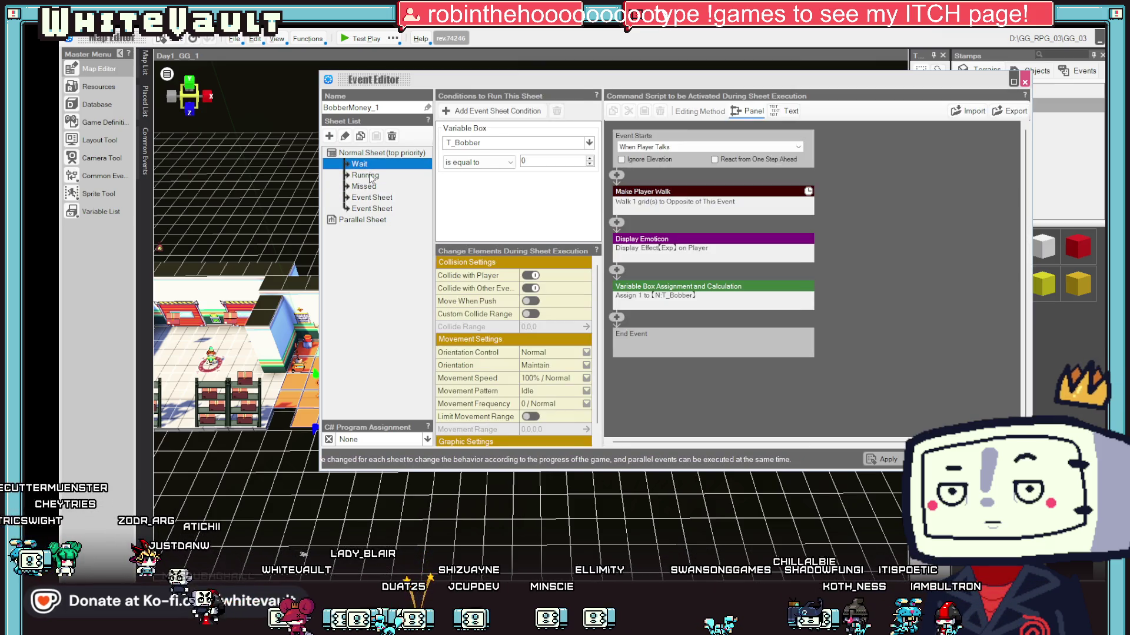
- Enable 'Abort if Unable to Move' on the Running sheet's walk command and close the event
double_click(691, 193)
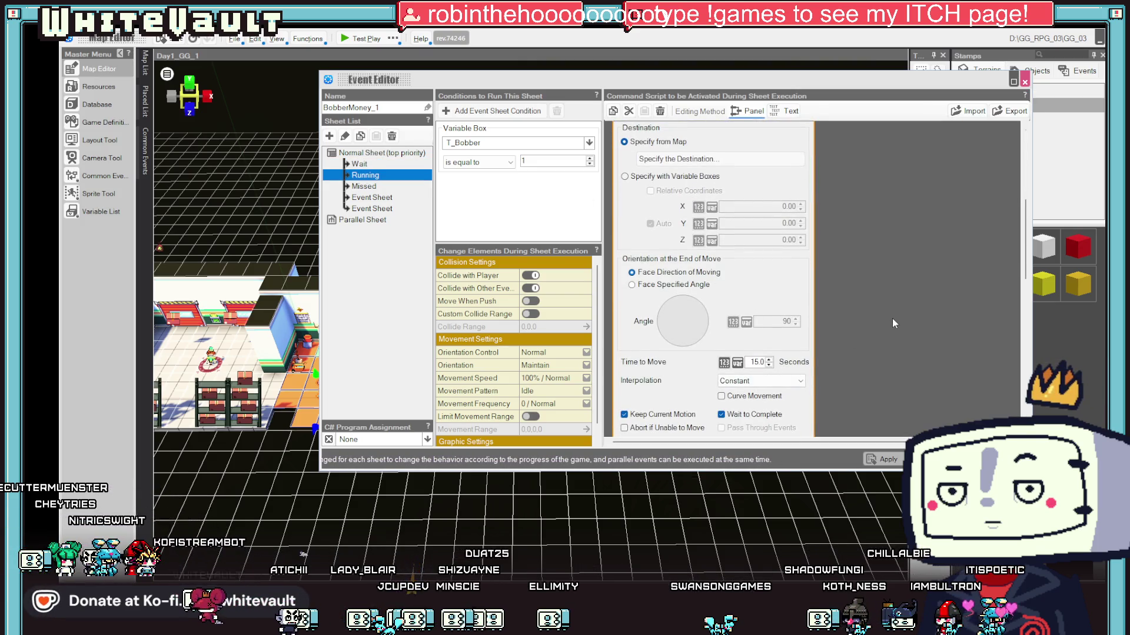
click(679, 429)
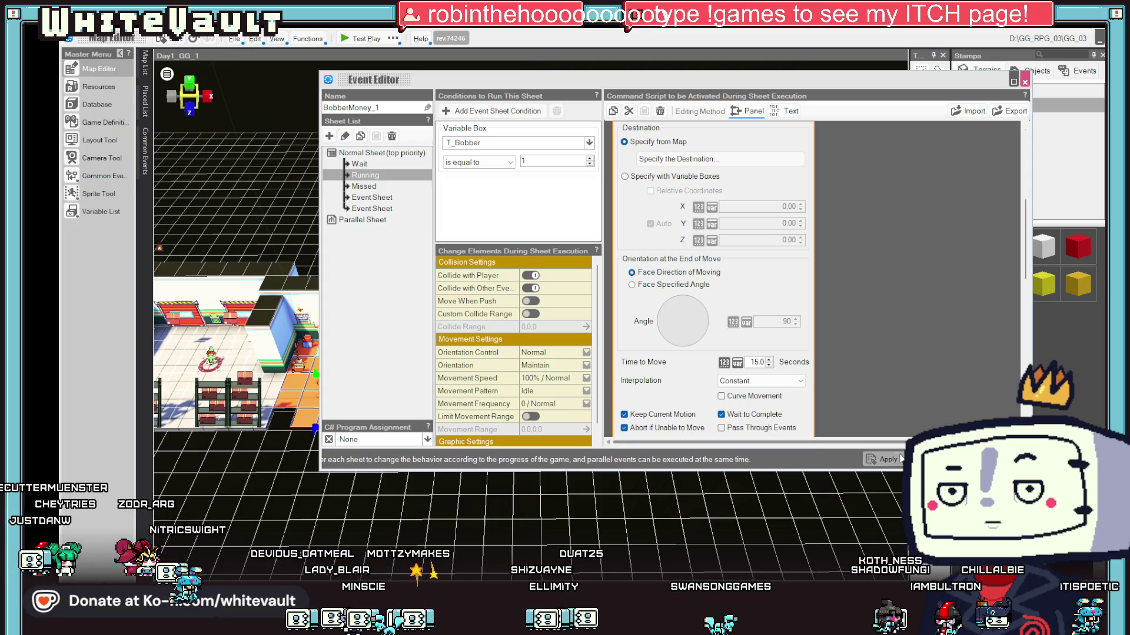
click(882, 459)
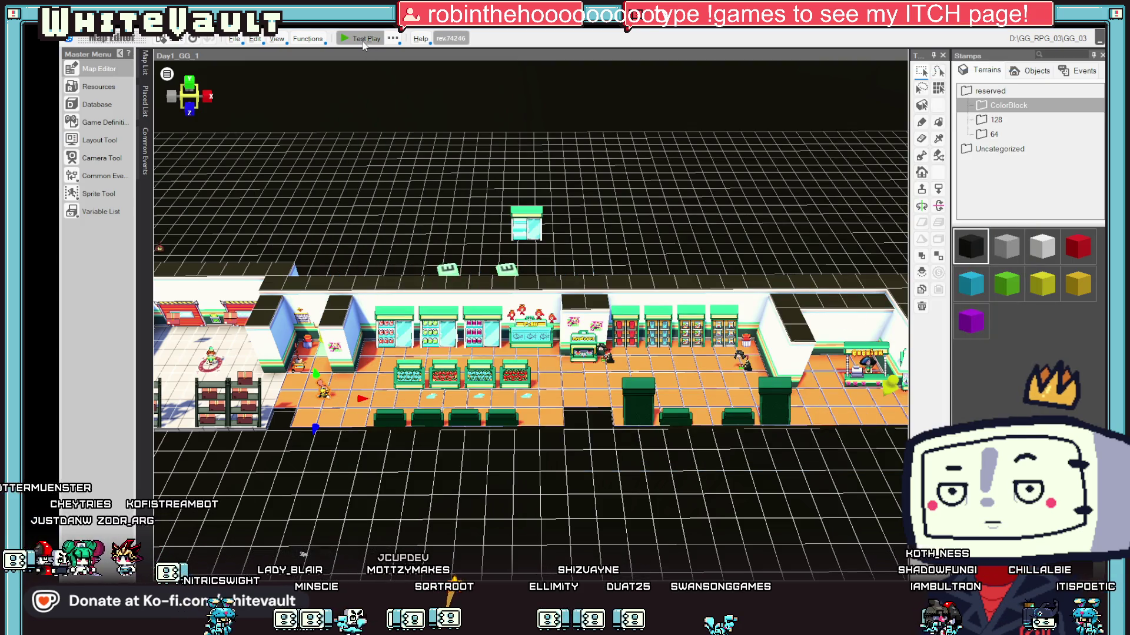
click(362, 40)
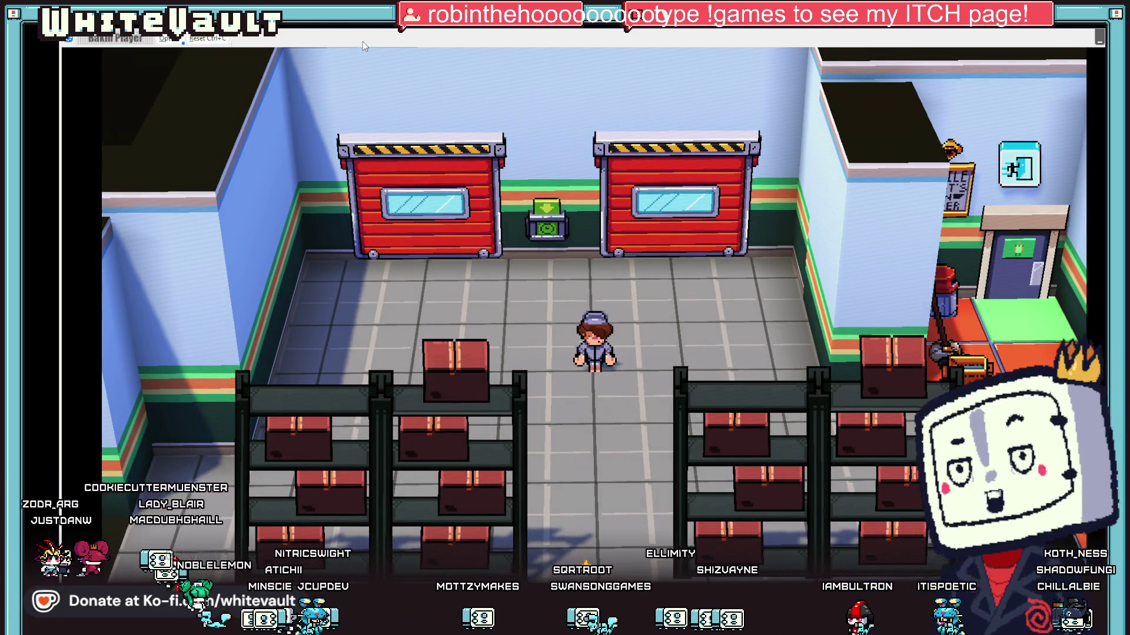
key(Down)
key(Right)
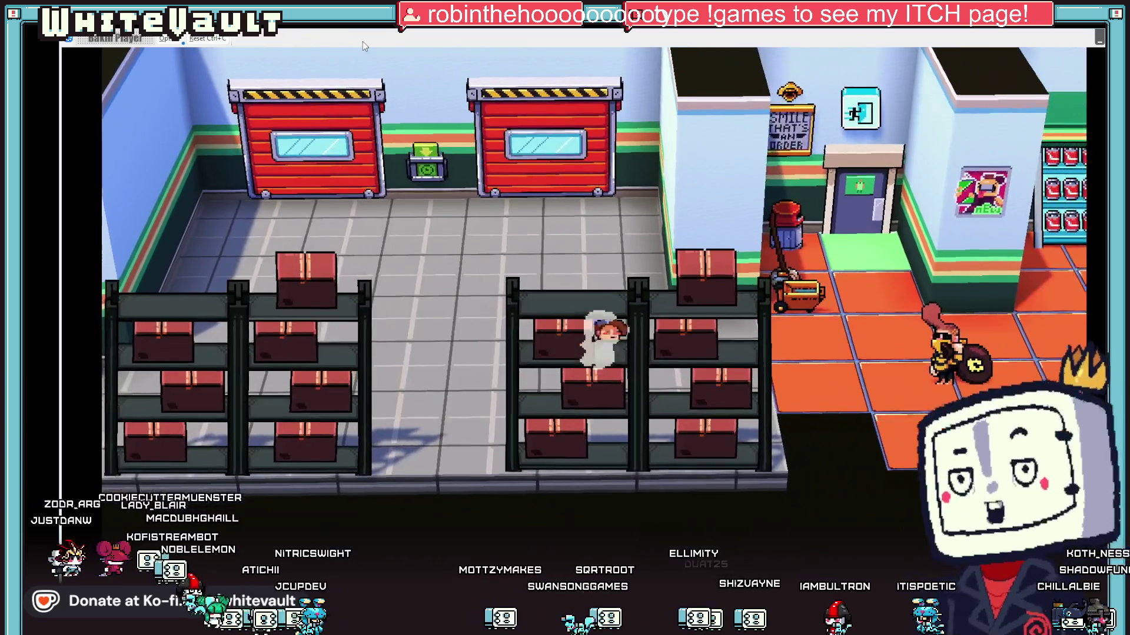
key(Right)
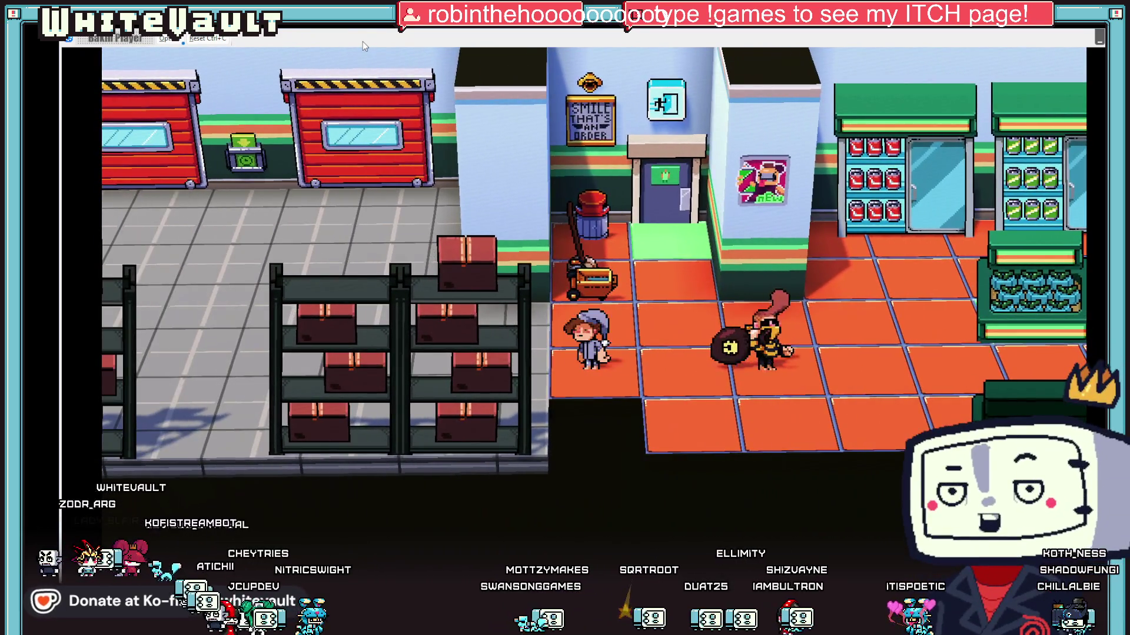
key(Right)
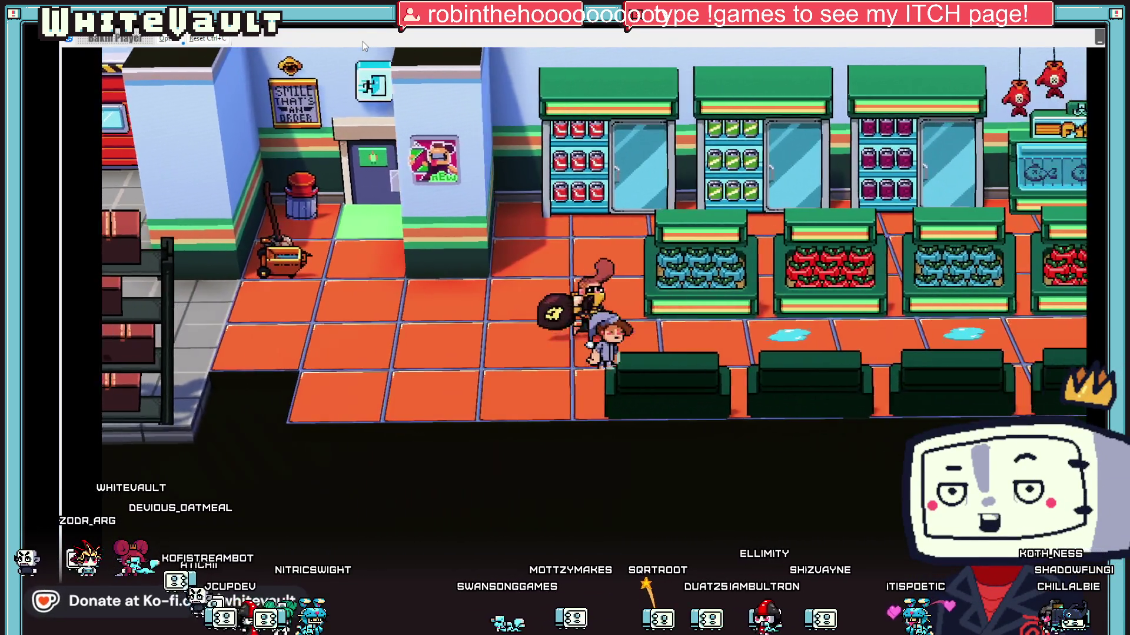
key(Right)
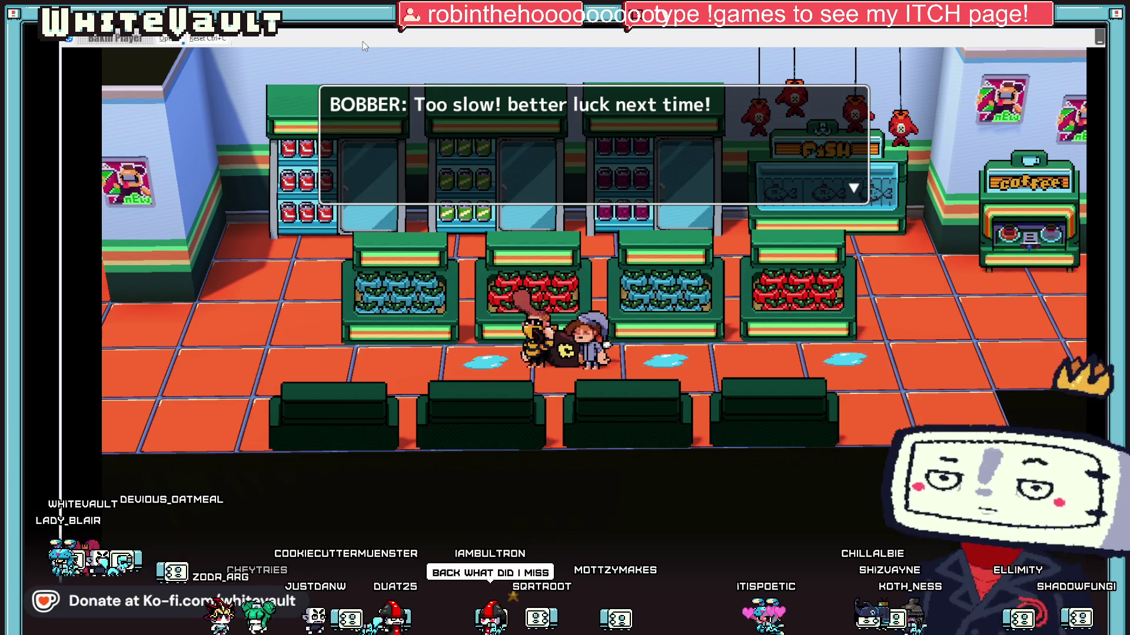
key(Return)
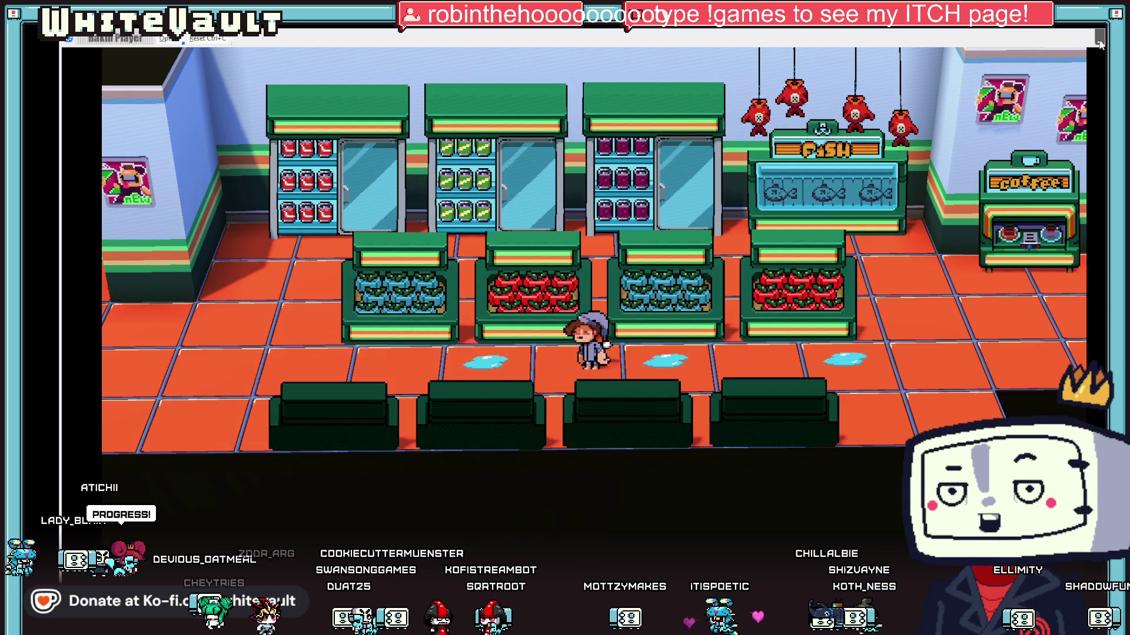
click(1095, 37)
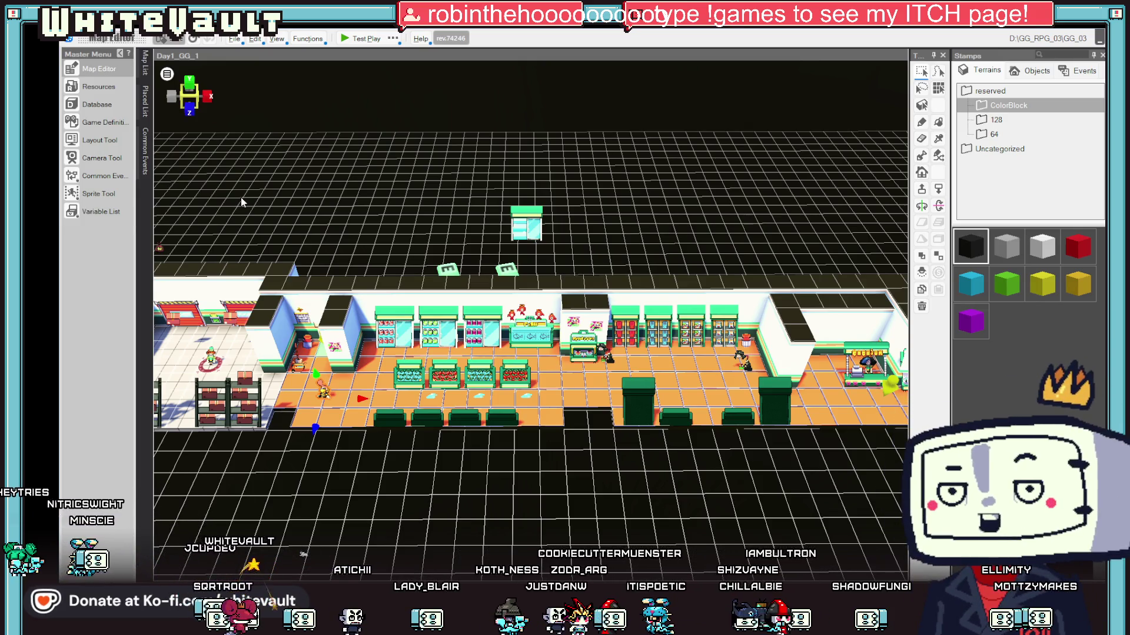
- Save the project, then open the BobberMoney_1 event's script in the Event Editor
key(ctrl+s)
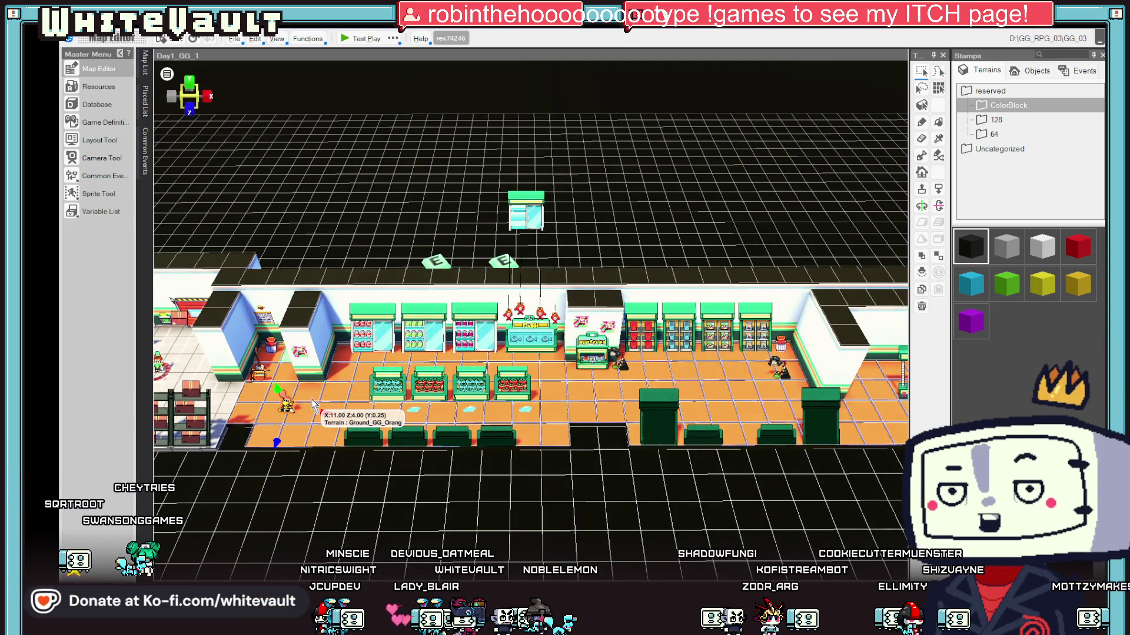
scroll(294, 411, up, 1)
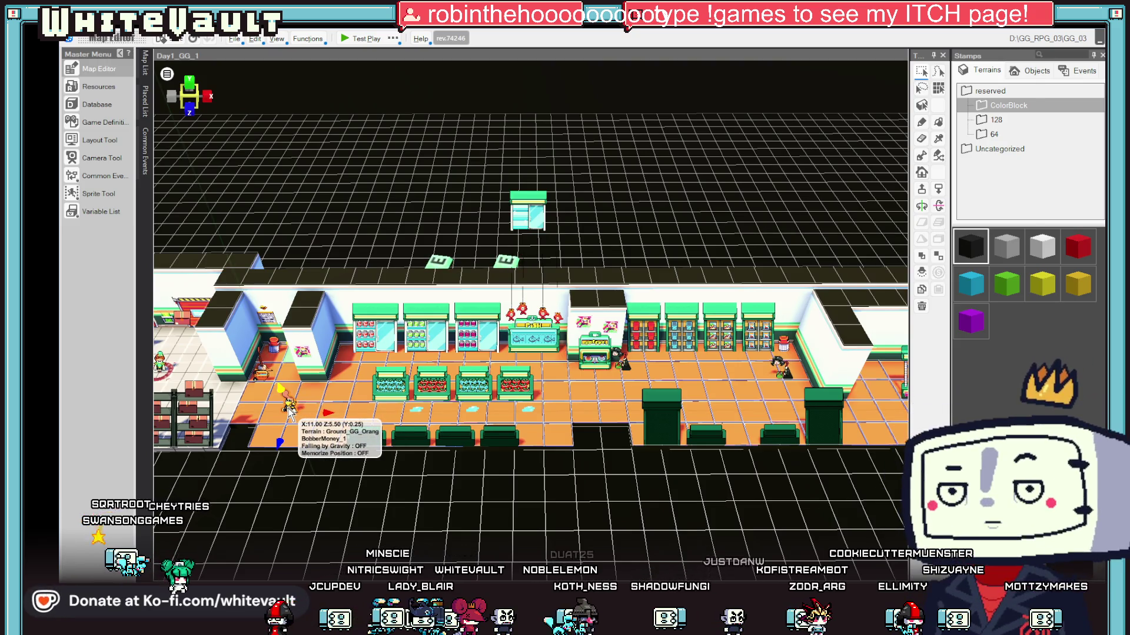
double_click(290, 411)
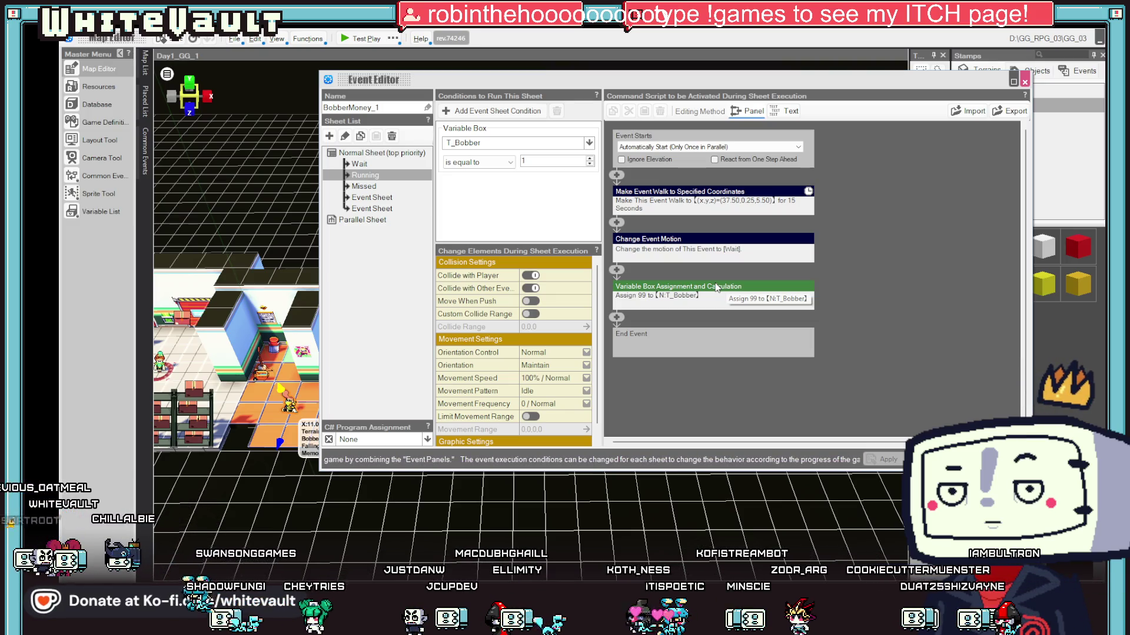
- Keep 'When Player Makes Contact with Event' as the first Event Sheet's trigger
click(389, 198)
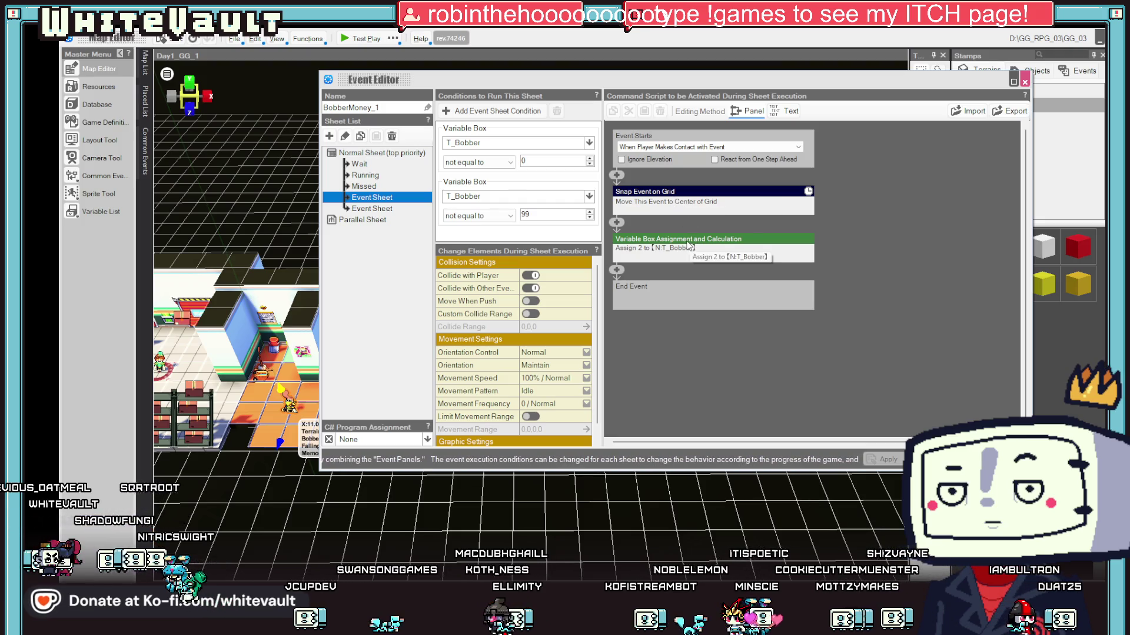
click(618, 224)
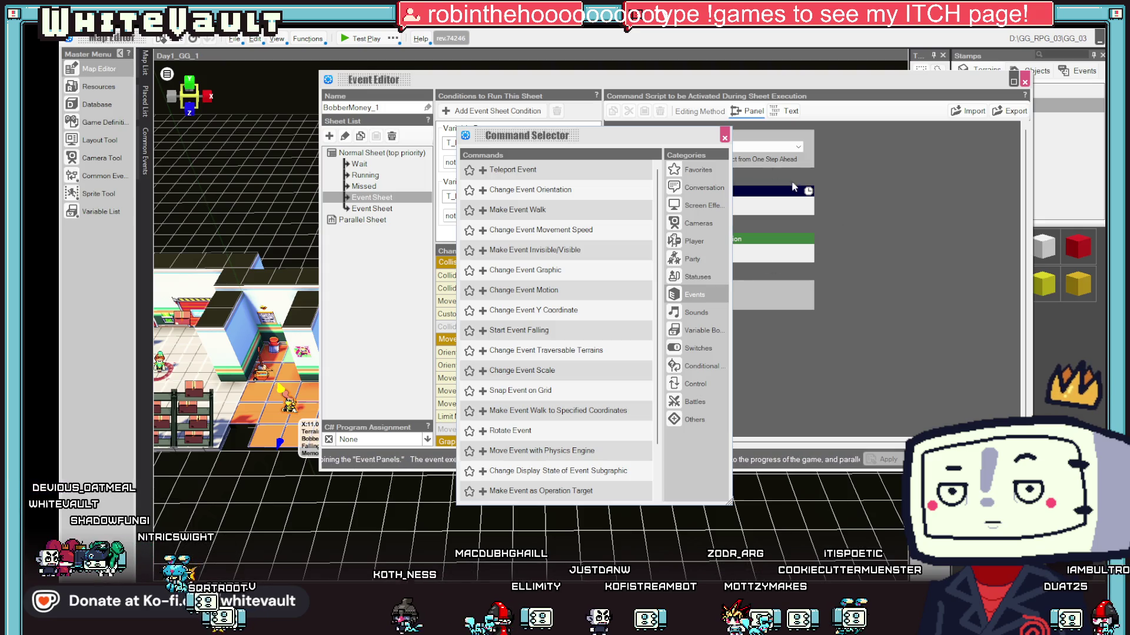
click(724, 138)
click(734, 147)
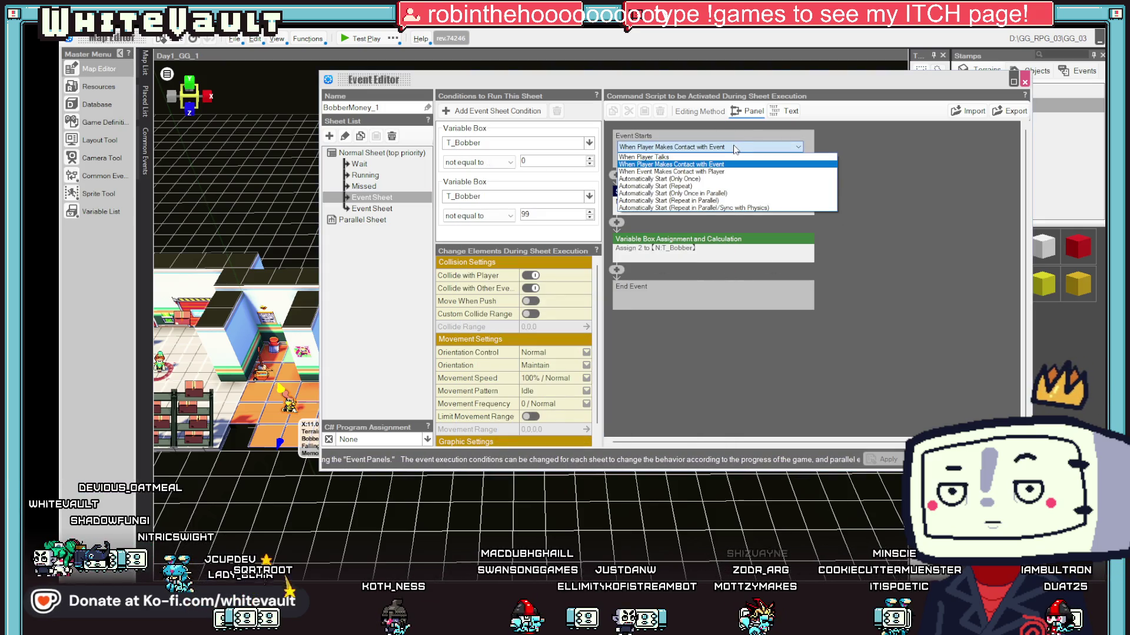
click(725, 164)
- Set the second Event Sheet to Automatically Start (Repeat in Parallel)
click(354, 210)
click(706, 147)
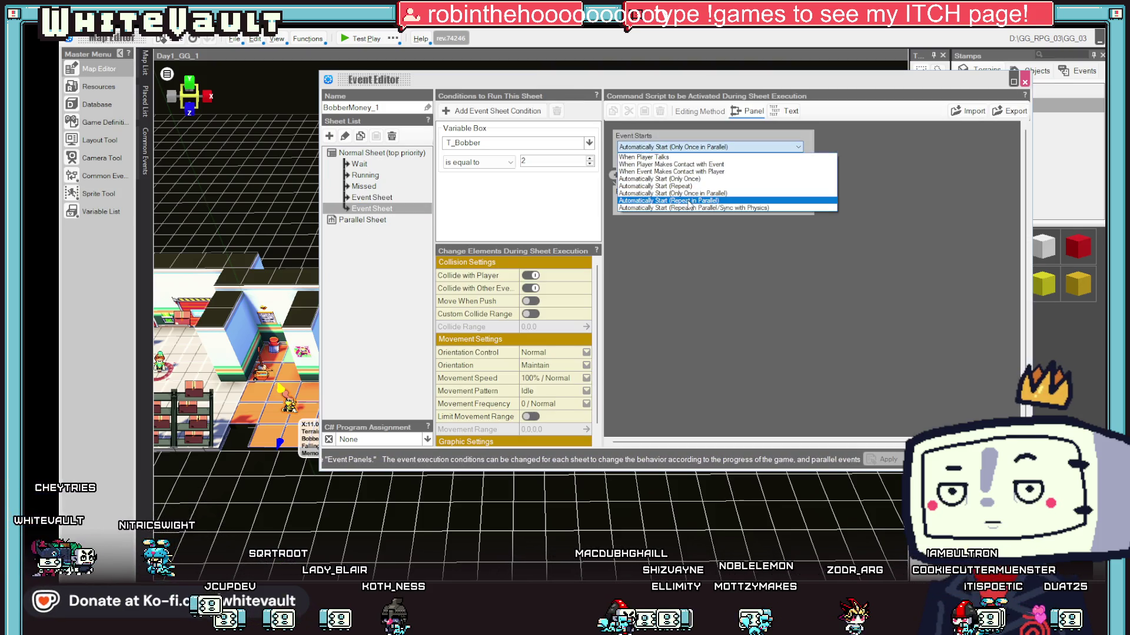
click(692, 203)
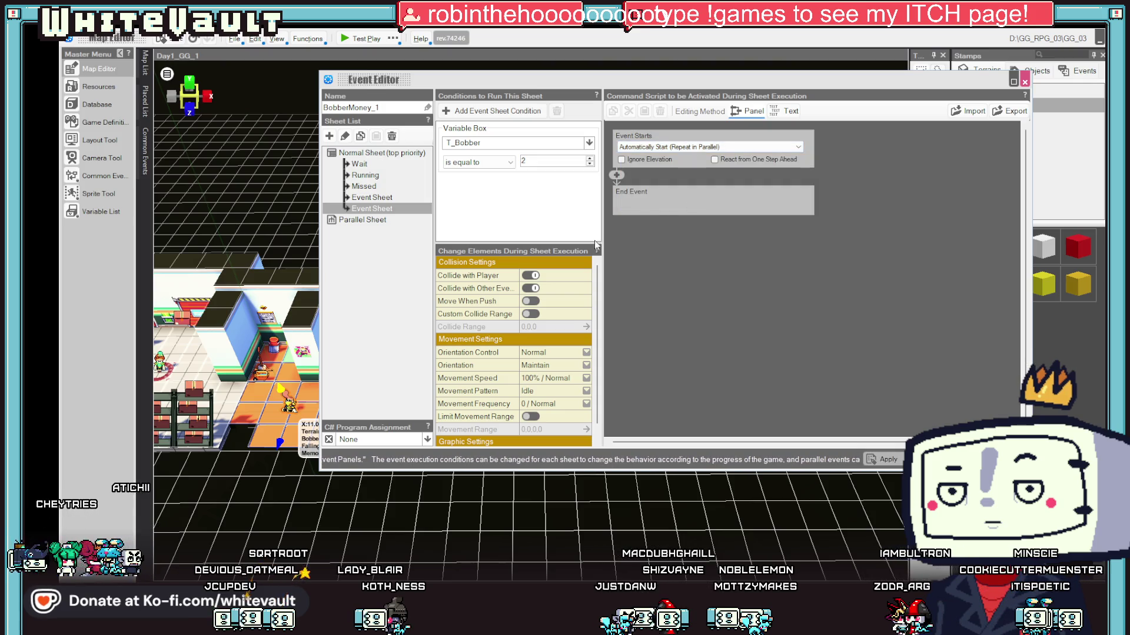
- Compare both sheets, then bring up the Command Selector on the first Event Sheet
click(376, 198)
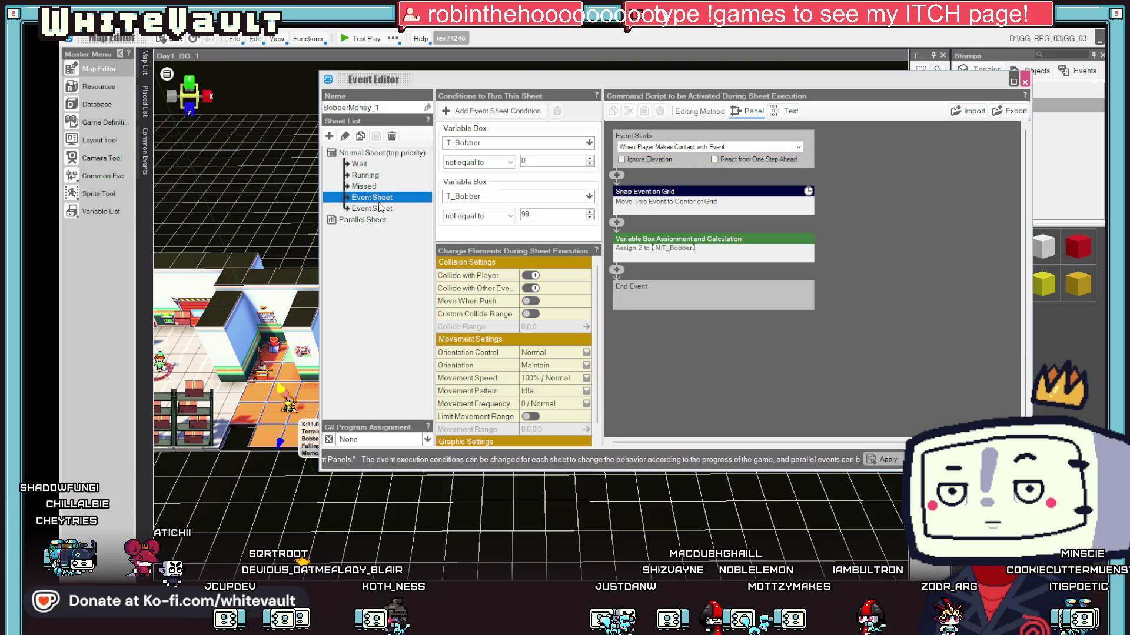
click(379, 209)
click(377, 199)
click(377, 209)
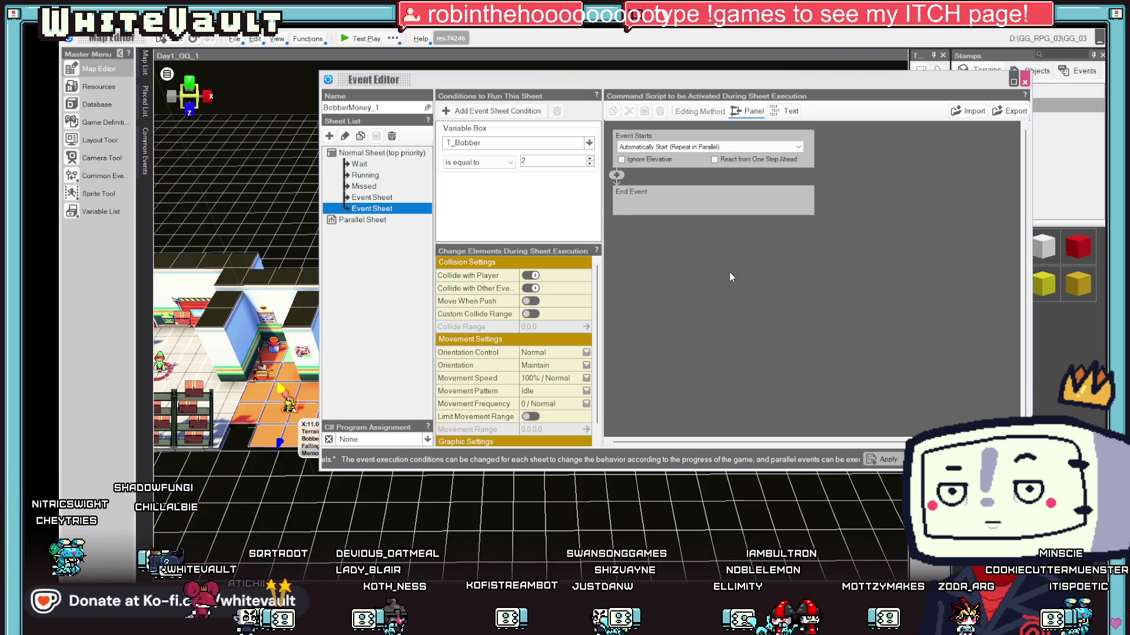
click(380, 199)
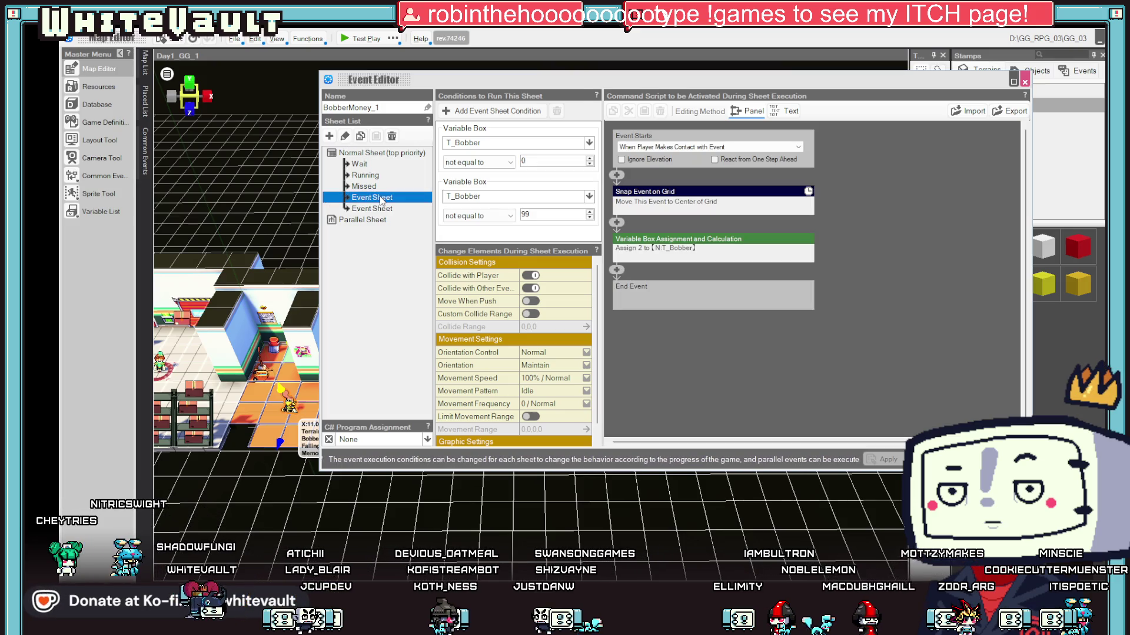
click(617, 223)
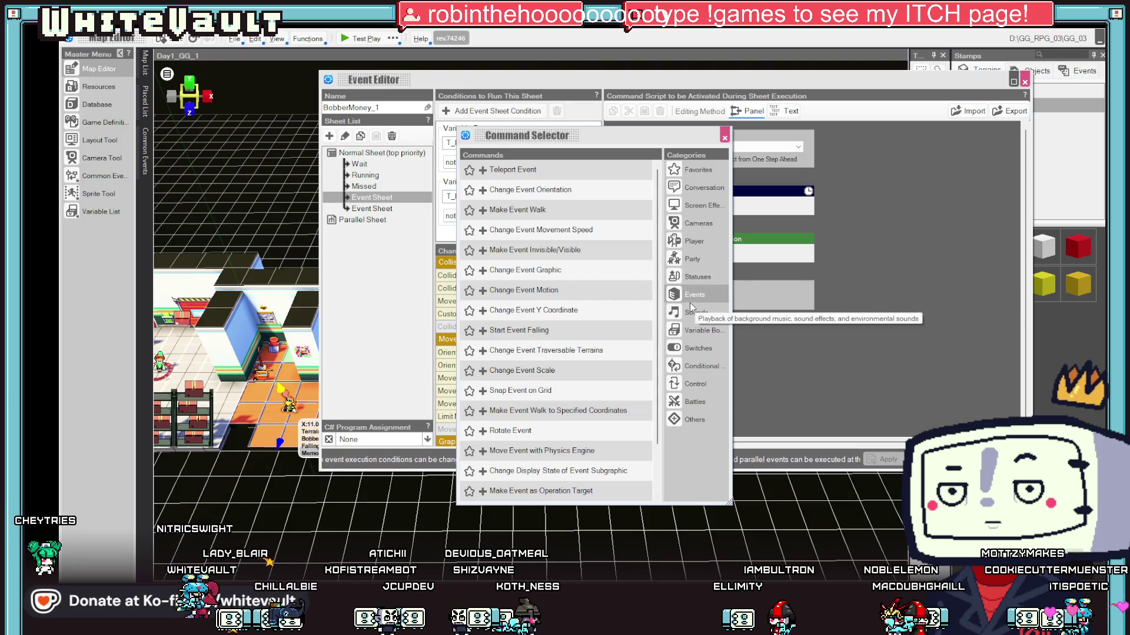
- Add a Change Event Motion to BobberPoor's Sit (2D stamp) after the grid snap, then close the editor
click(581, 288)
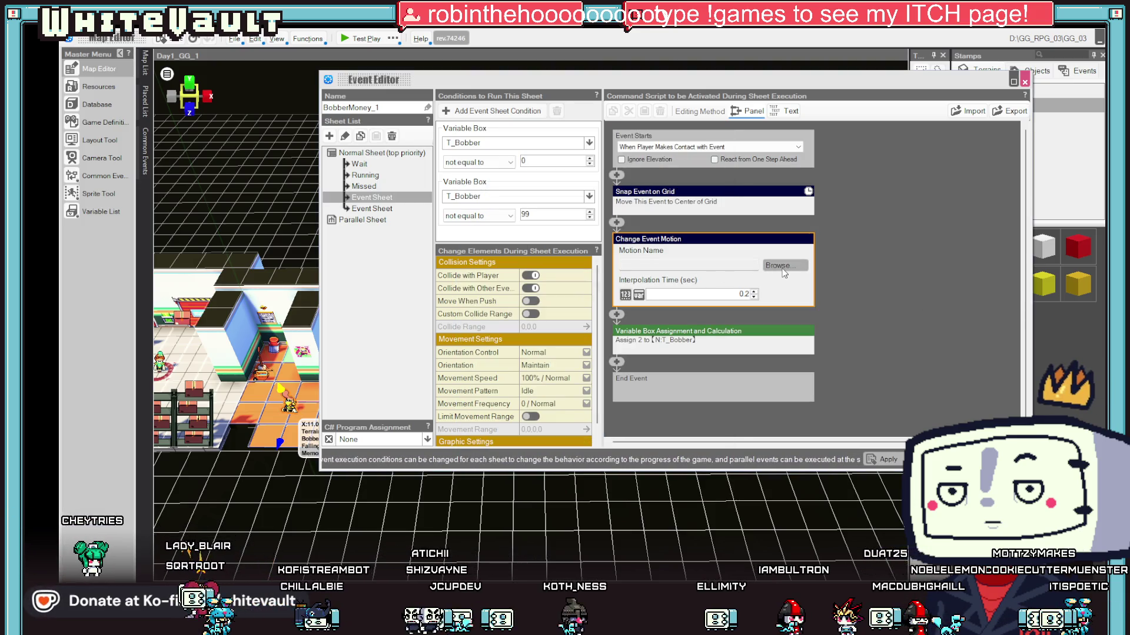
click(782, 270)
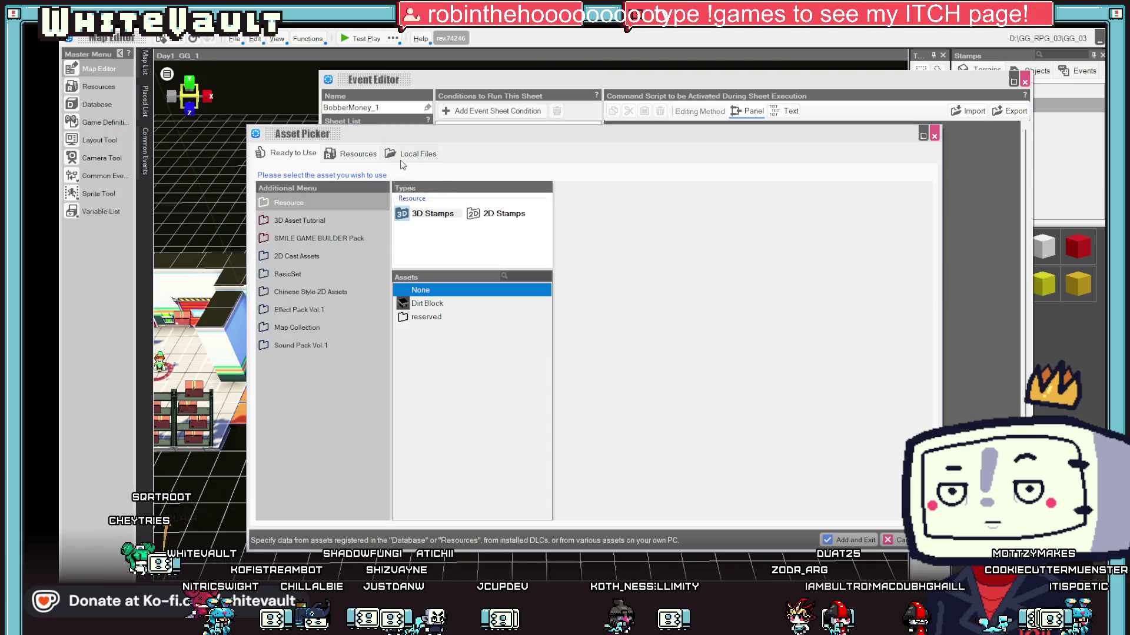
click(499, 213)
scroll(456, 406, down, 5)
scroll(458, 405, down, 10)
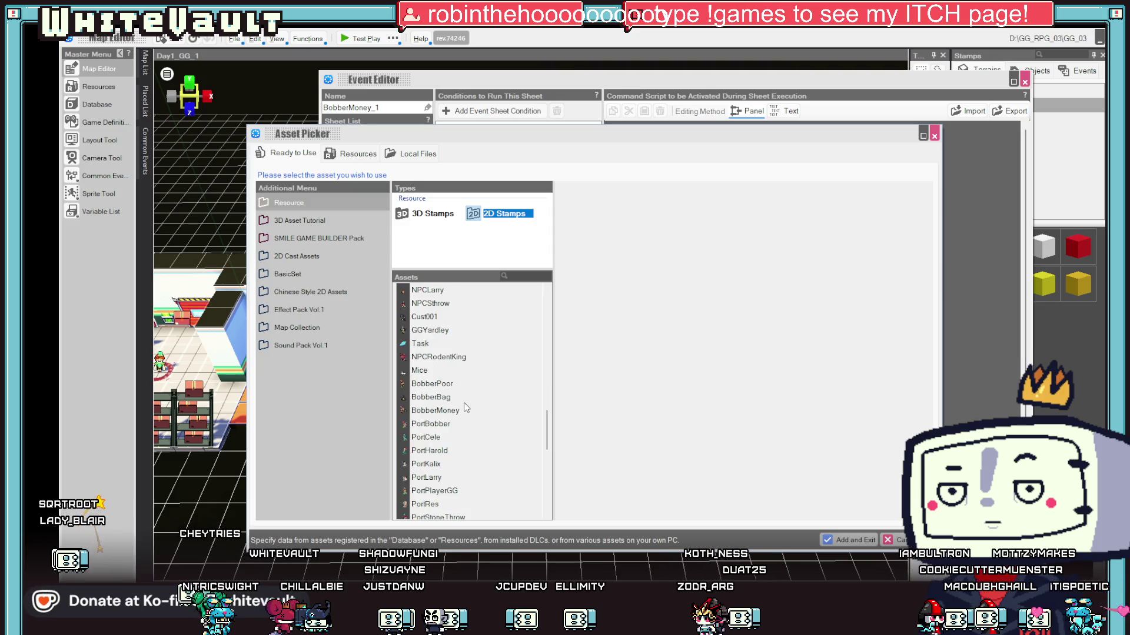
scroll(469, 411, down, 5)
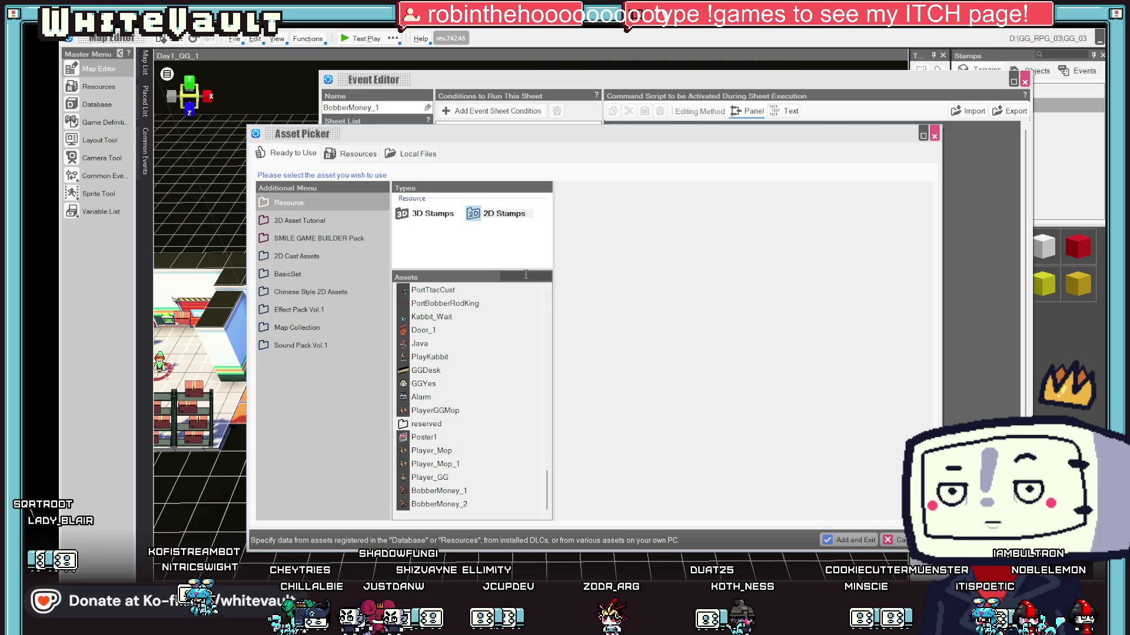
text(bobb)
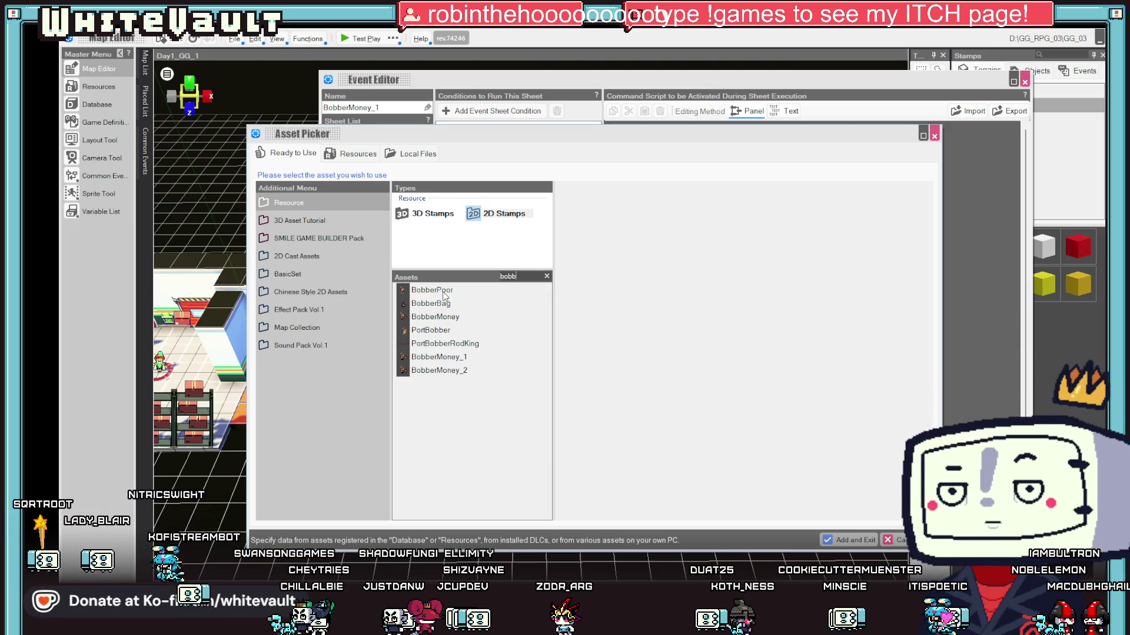
click(447, 296)
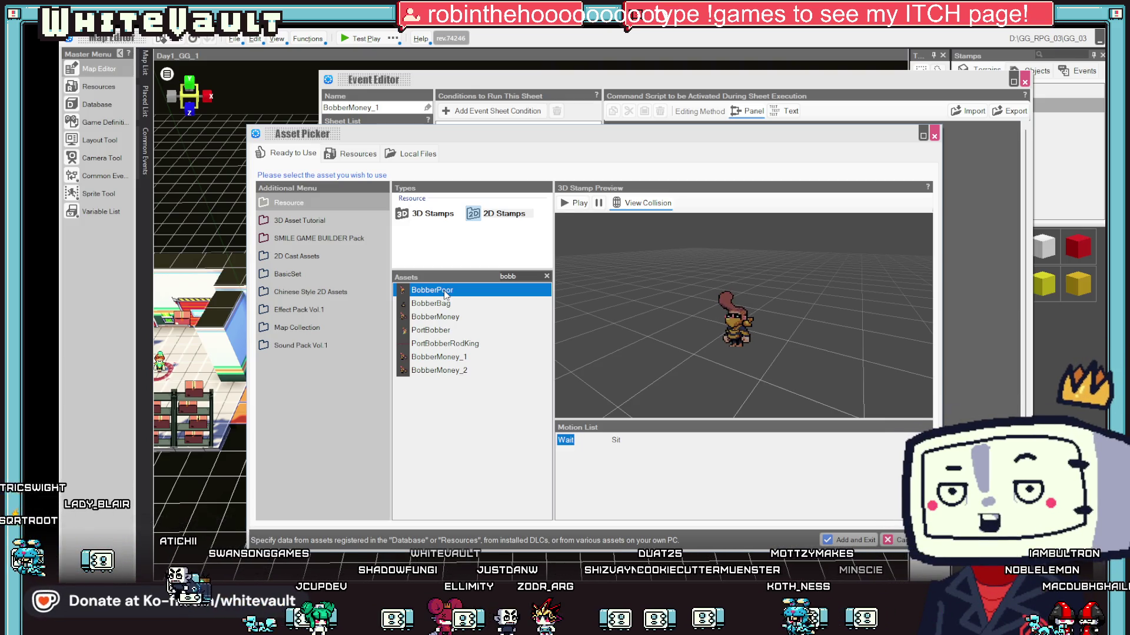
click(616, 441)
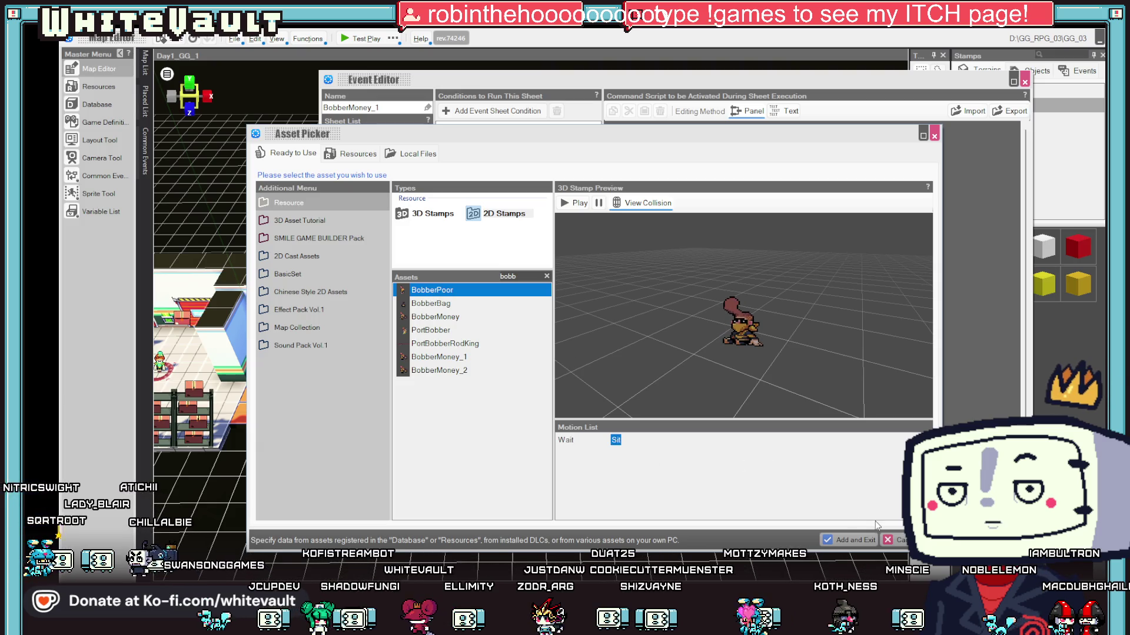
click(854, 542)
click(953, 435)
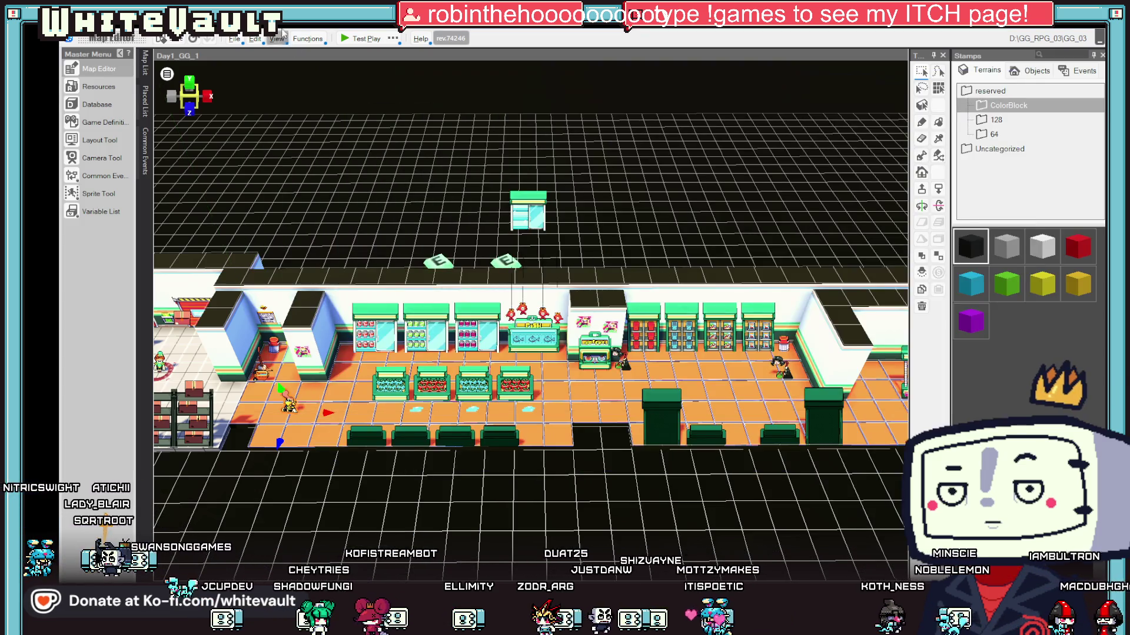
click(349, 41)
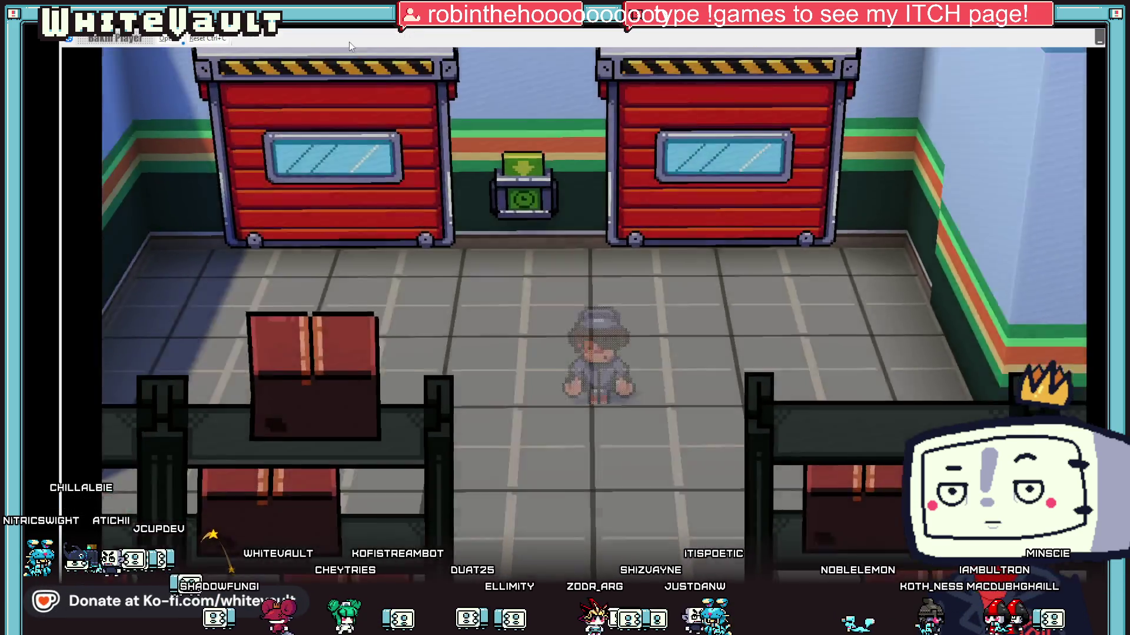
key(Right)
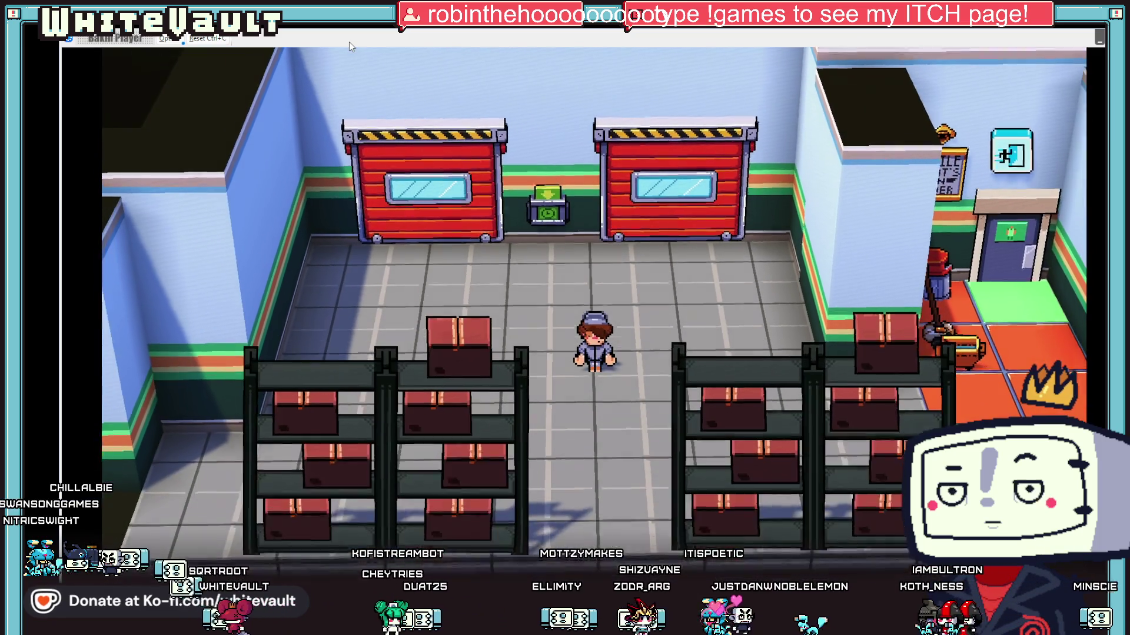
key(Right)
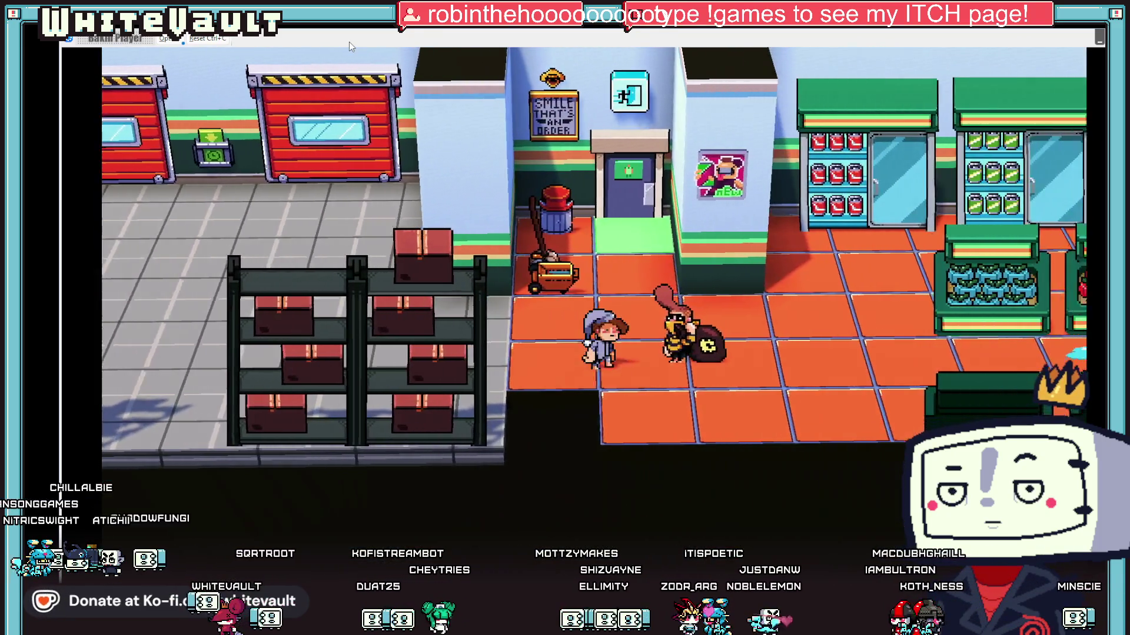
key(Right)
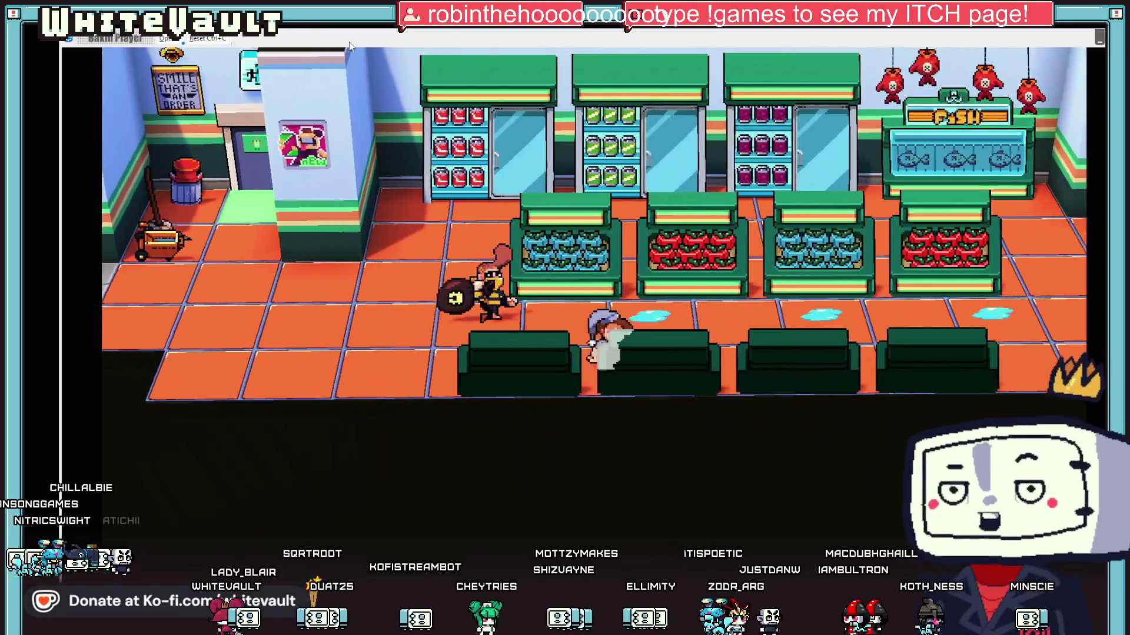
key(Left)
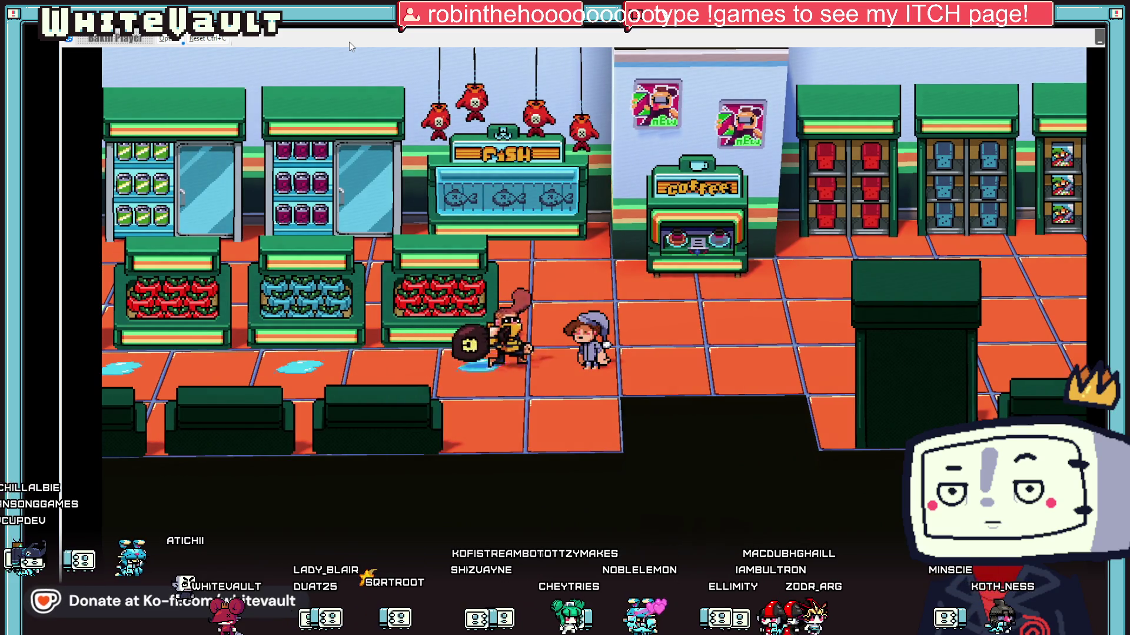
key(Right)
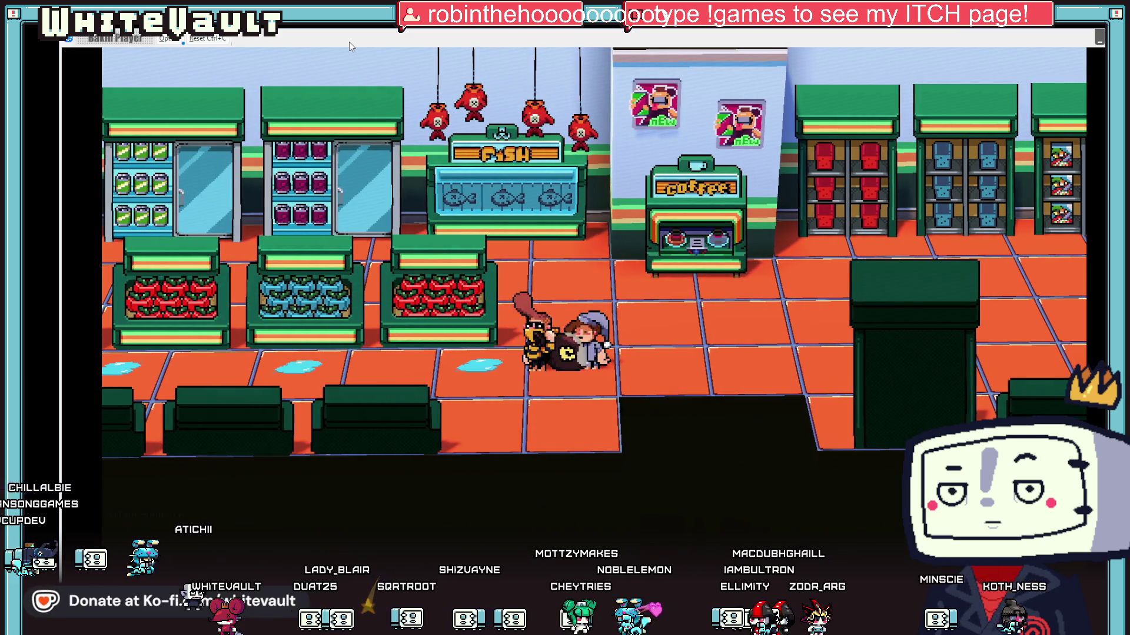
key(Left)
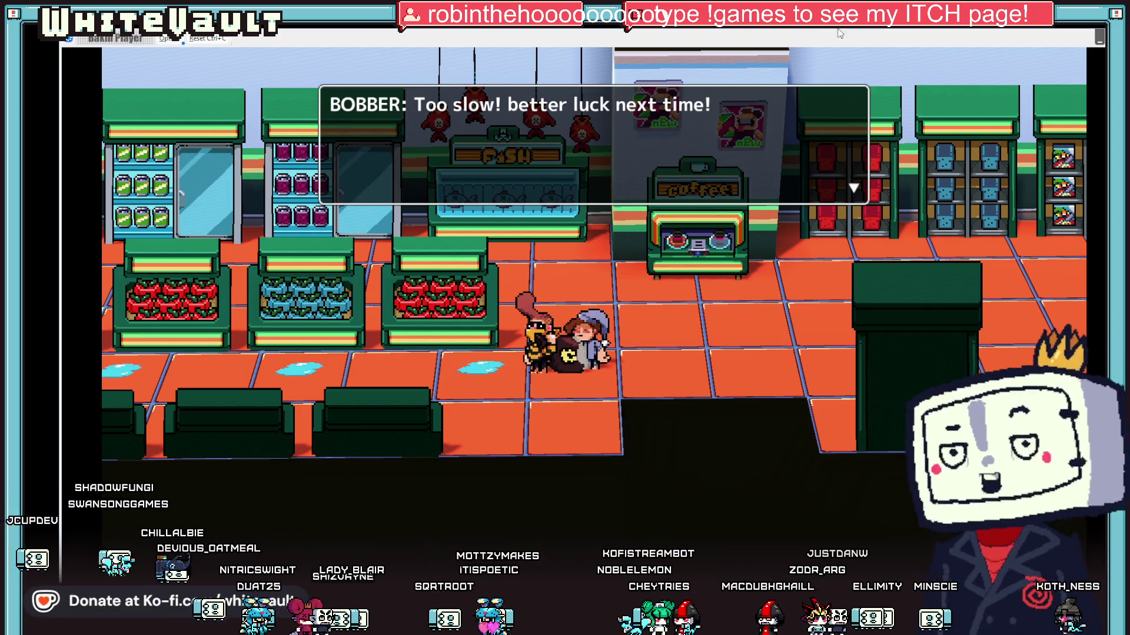
key(alt+F4)
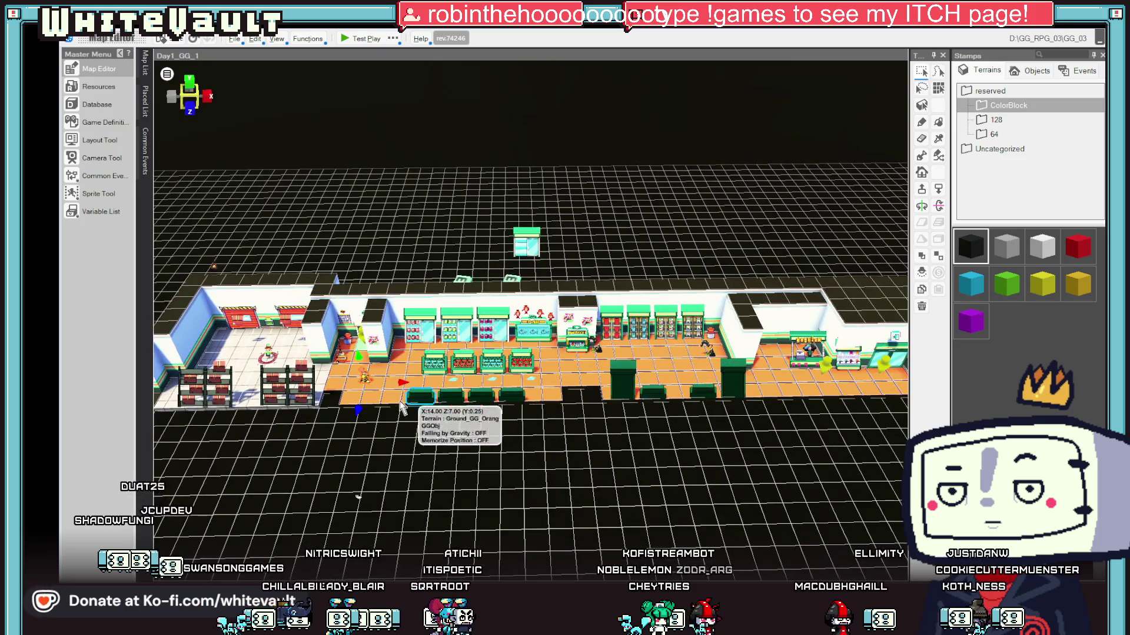
- Delete the T_Bobber variable assignment from the Running sheet, then start a test play
double_click(365, 380)
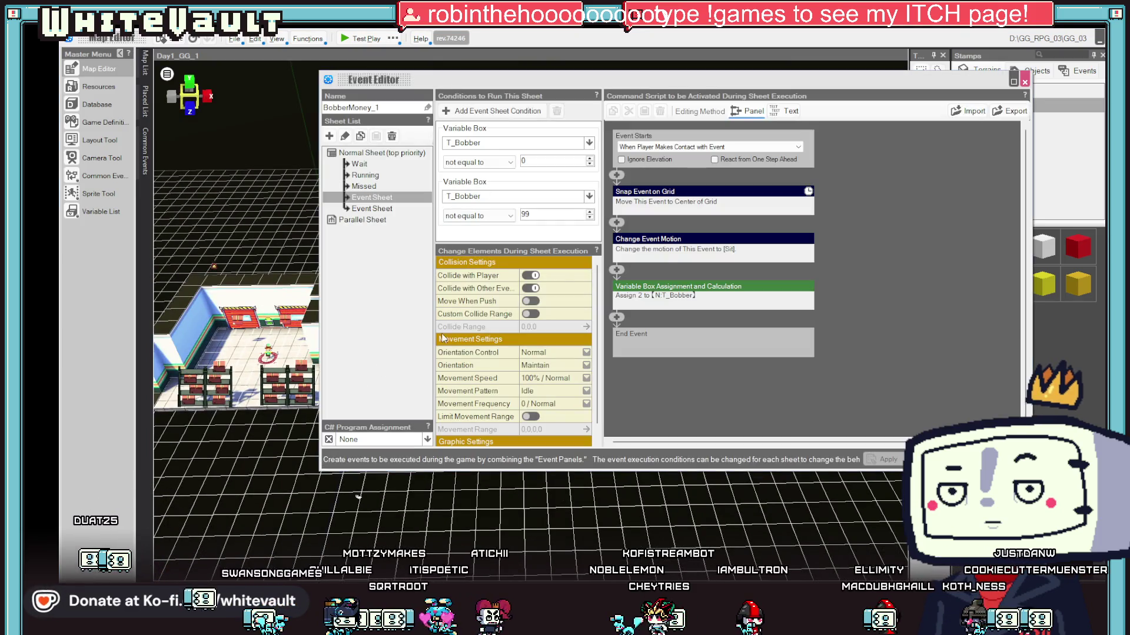
click(365, 175)
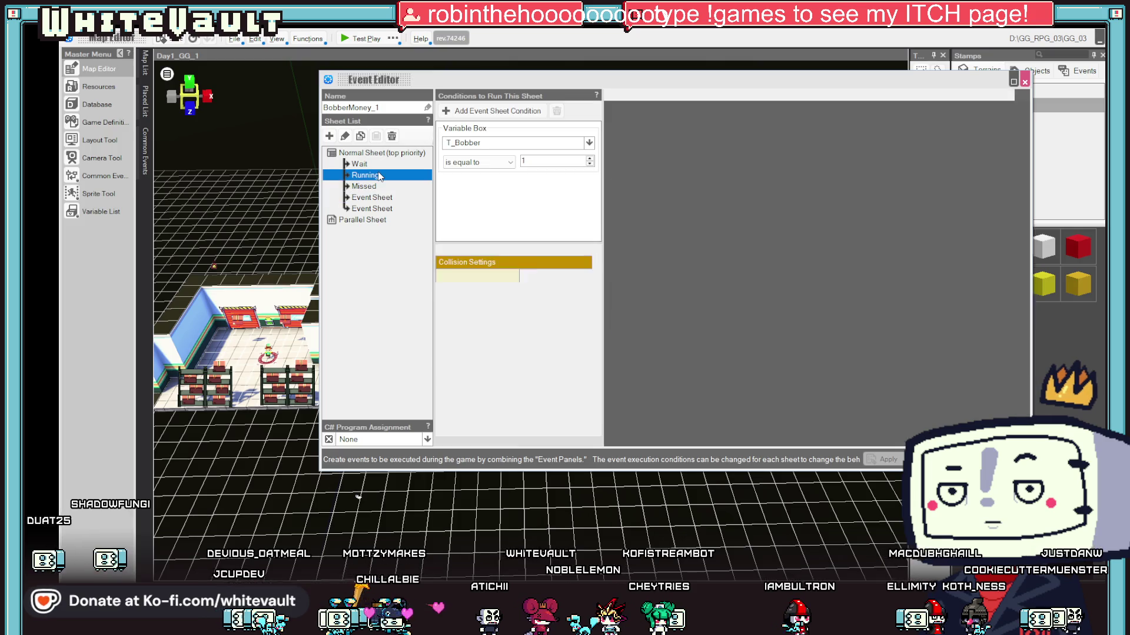
right_click(717, 294)
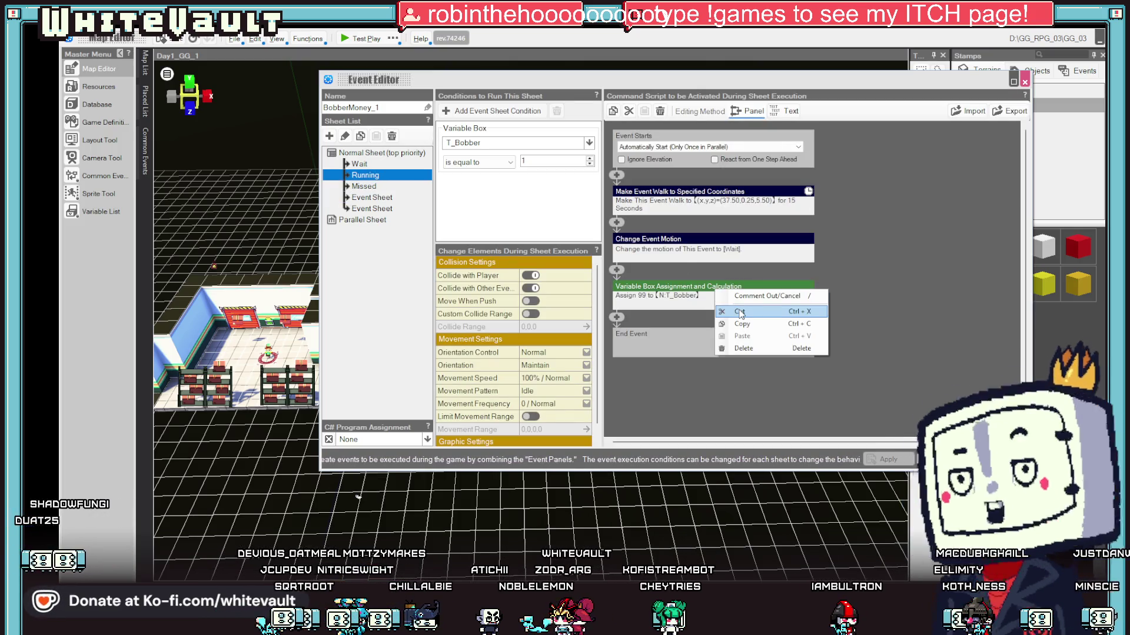
click(743, 349)
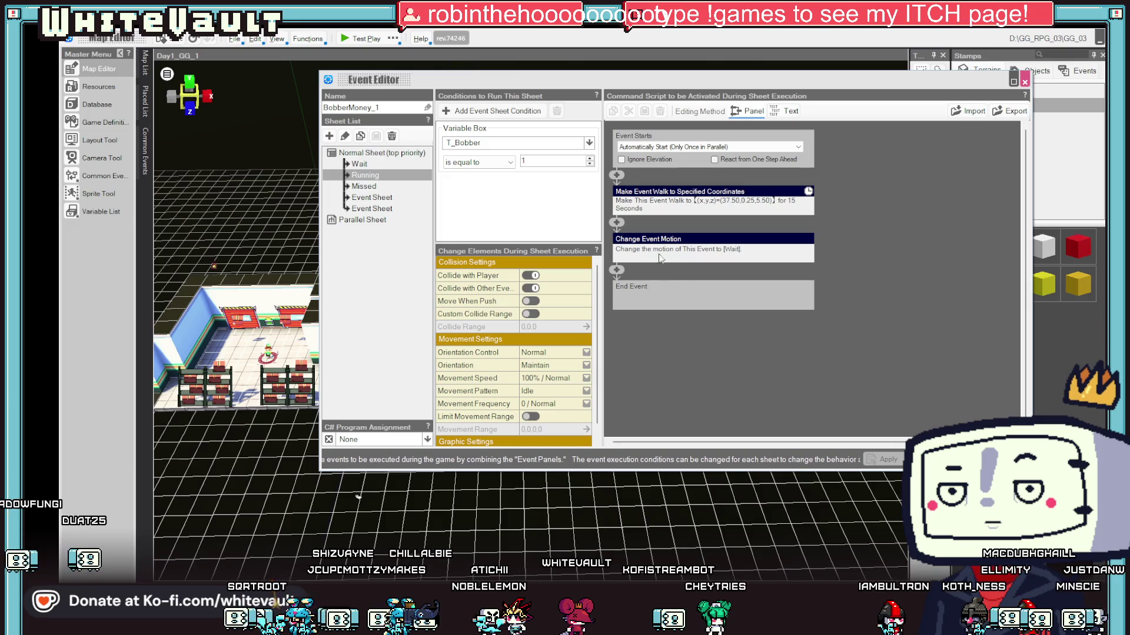
key(Escape)
click(357, 38)
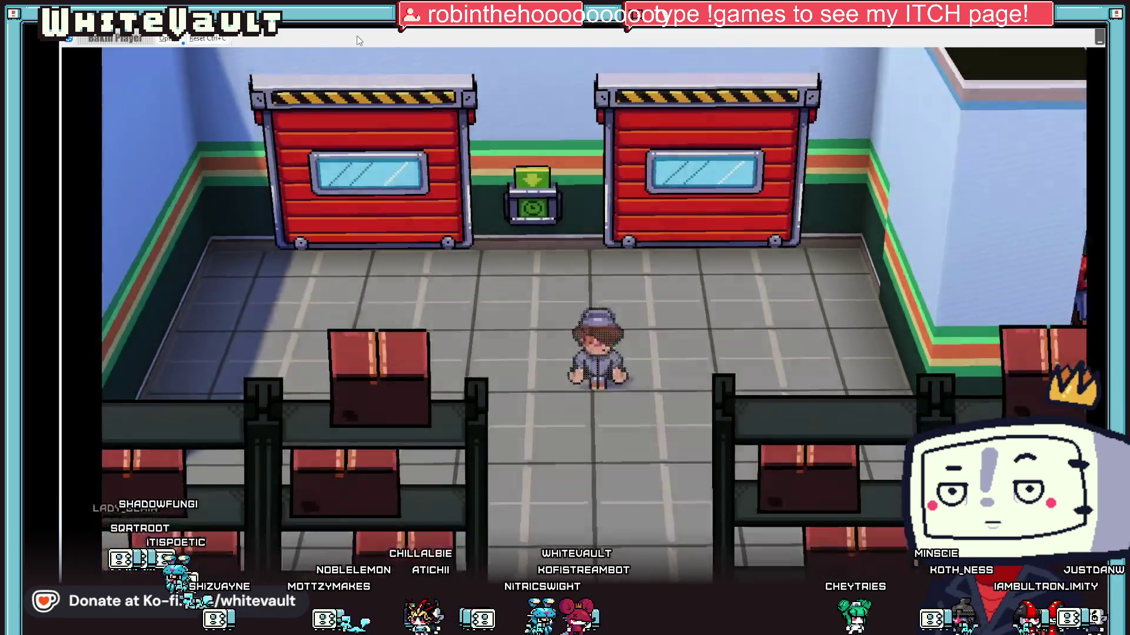
- Walk the player through the store into the thief near the coffee counter, then end the test
key(Right)
key(Down)
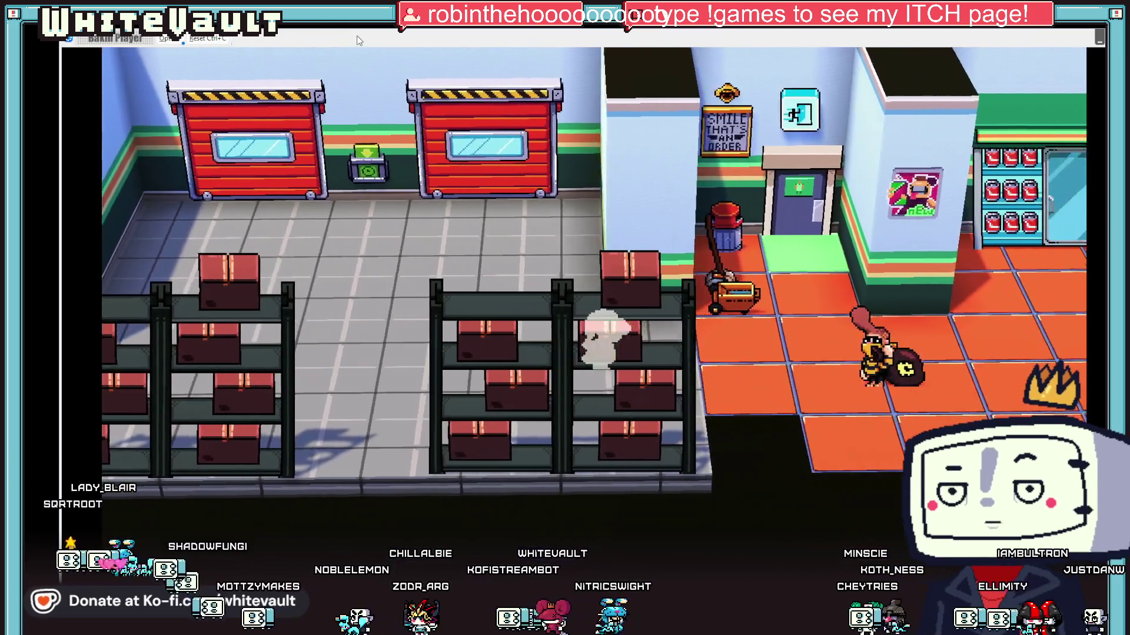
key(Right)
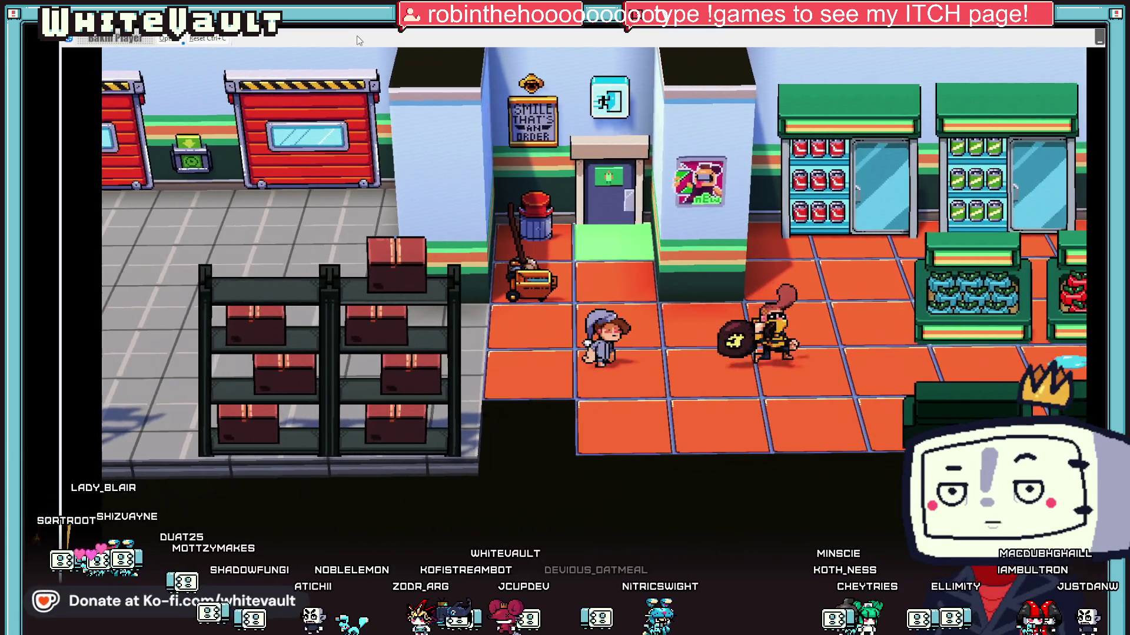
key(Right)
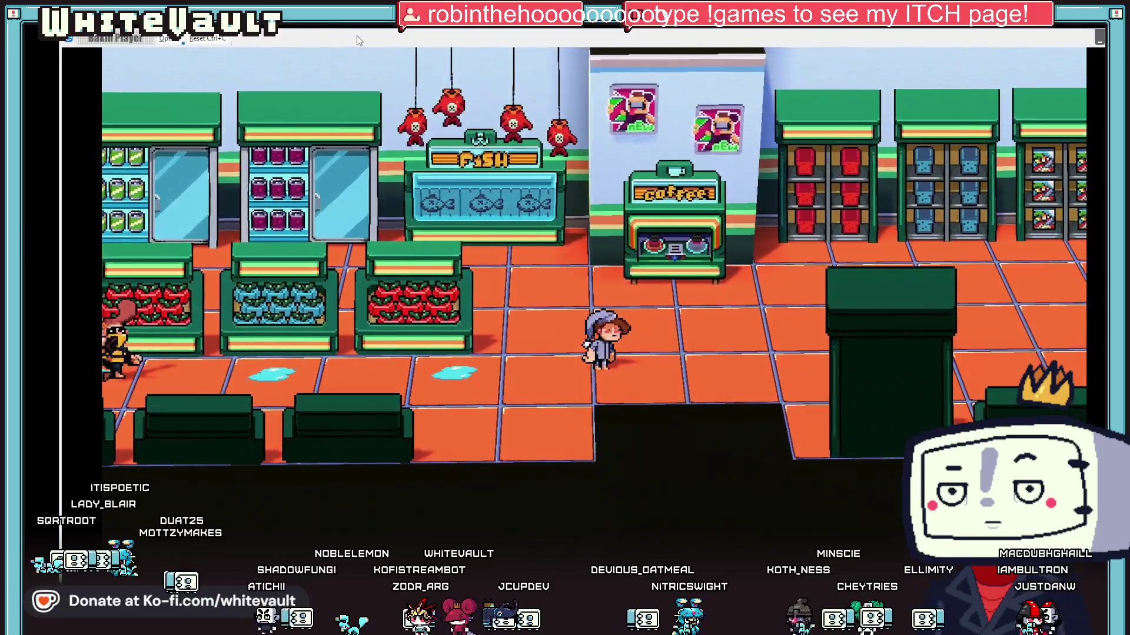
key(Down)
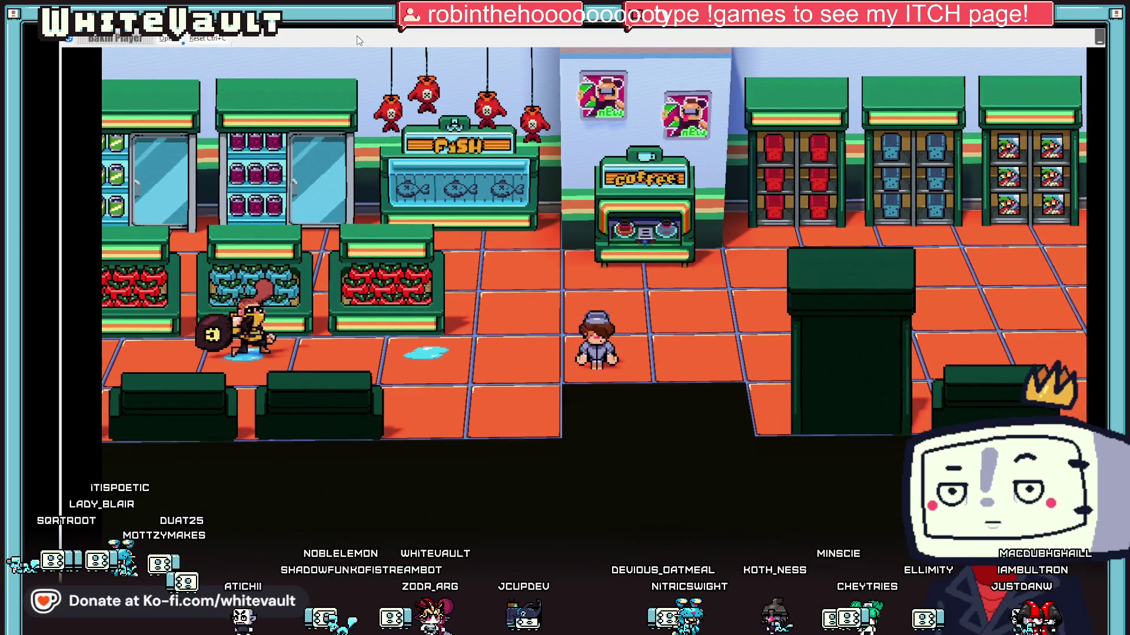
key(Left)
key(Right)
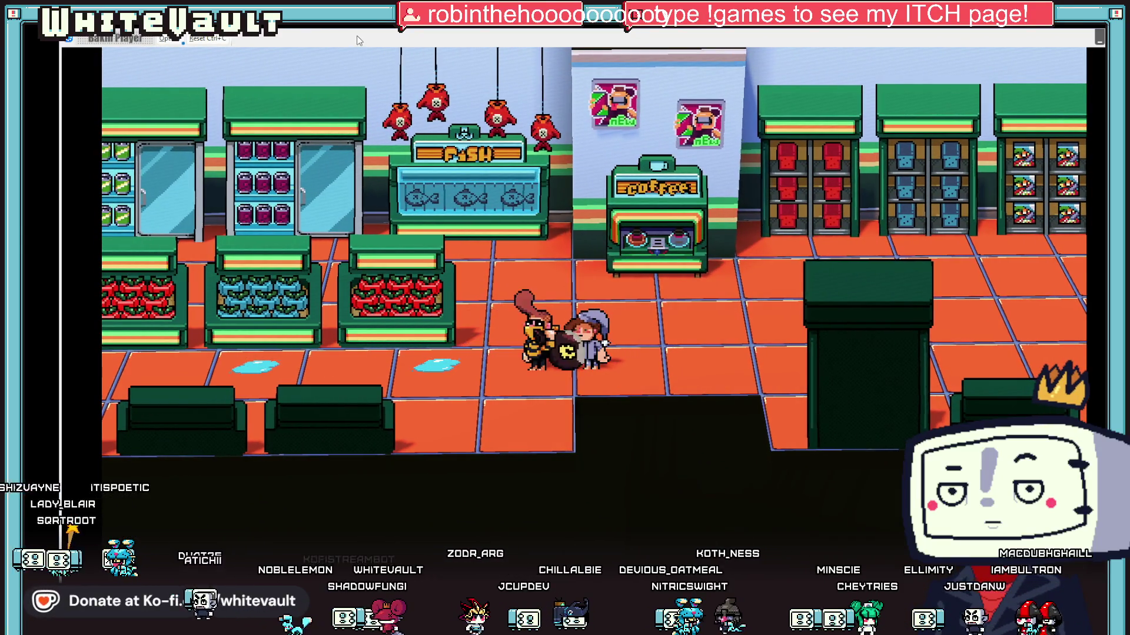
key(Left)
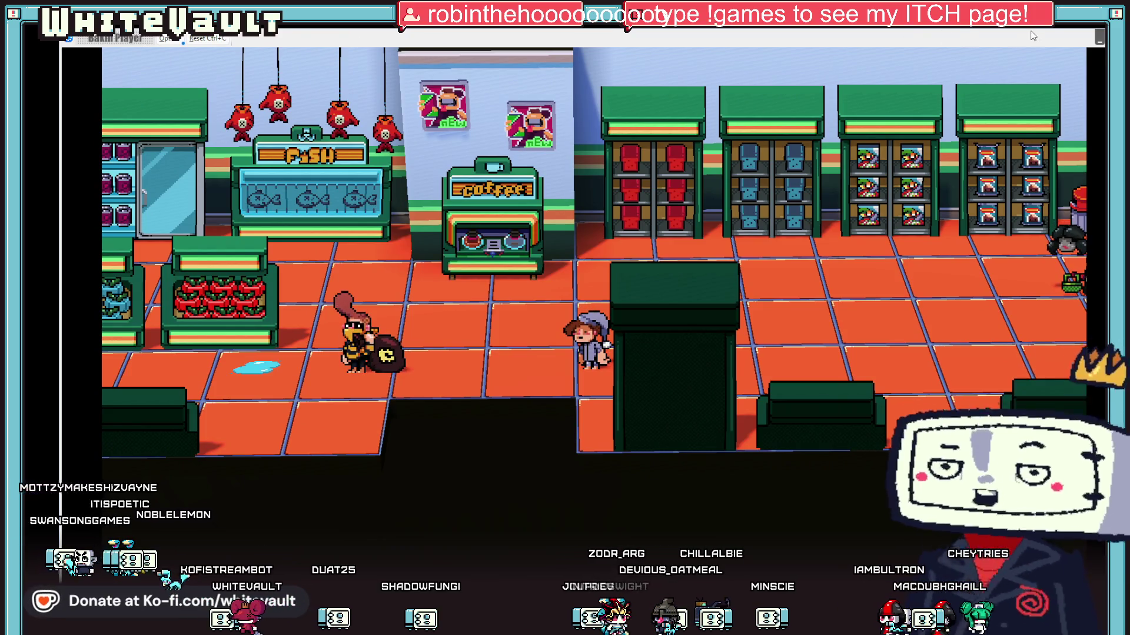
key(Escape)
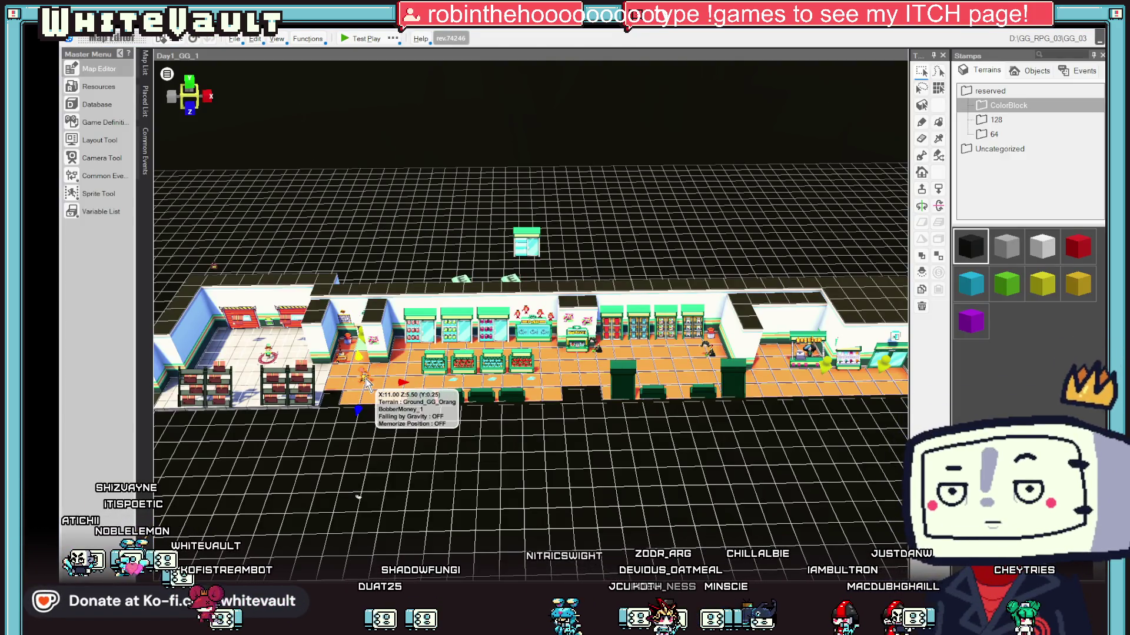
- Open BobberMoney_1 and try, then remove, a trial Coordinates sheet condition
double_click(386, 328)
click(445, 110)
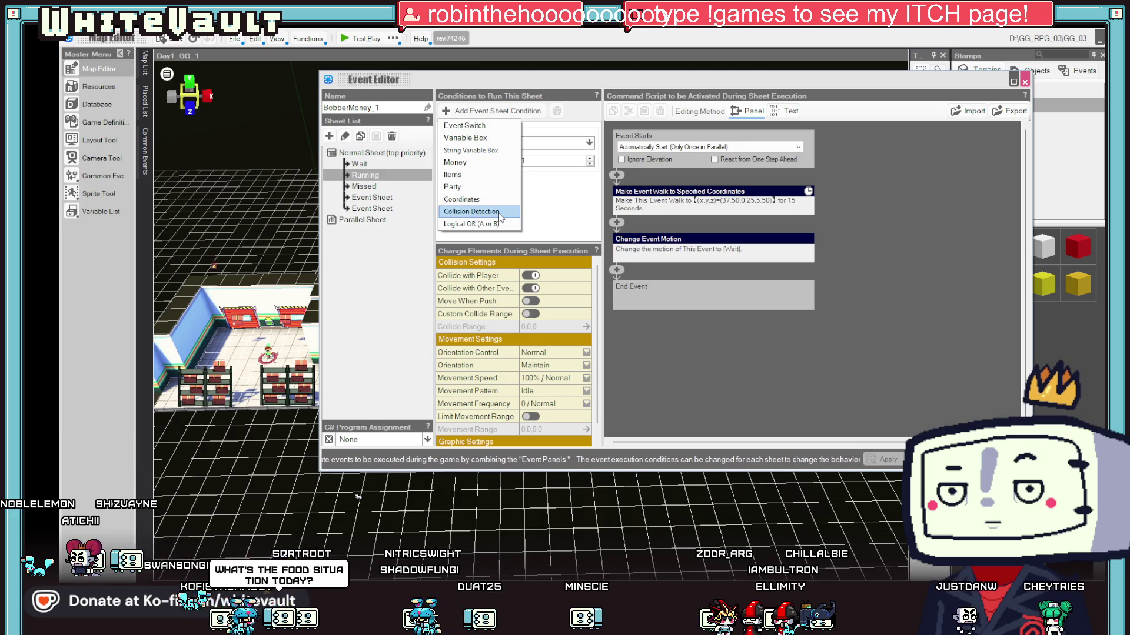
click(471, 199)
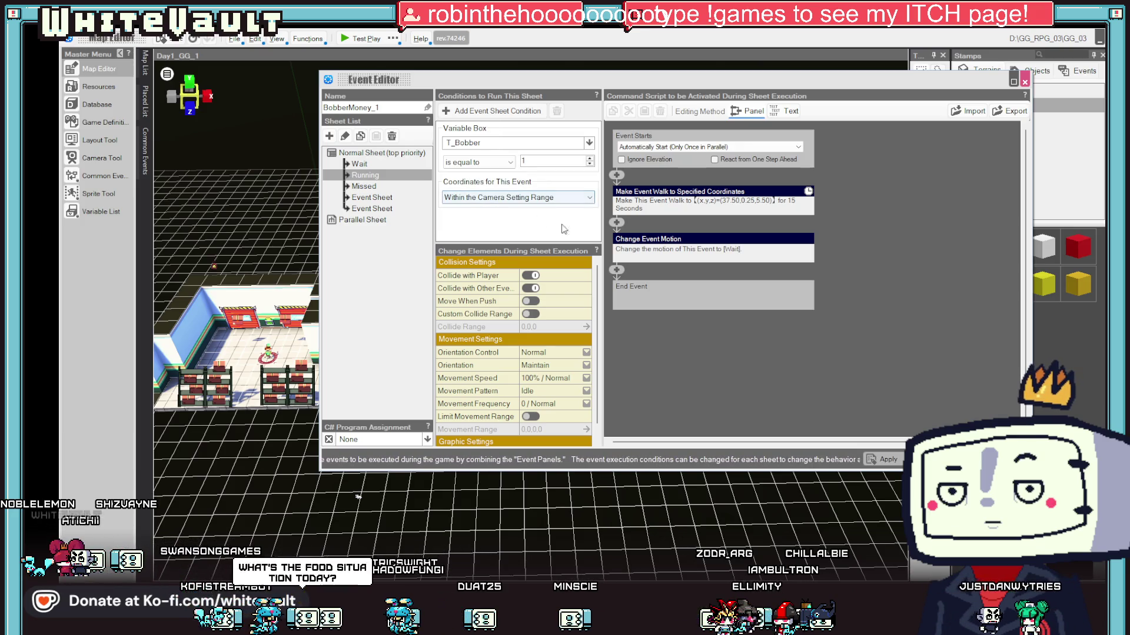
click(526, 199)
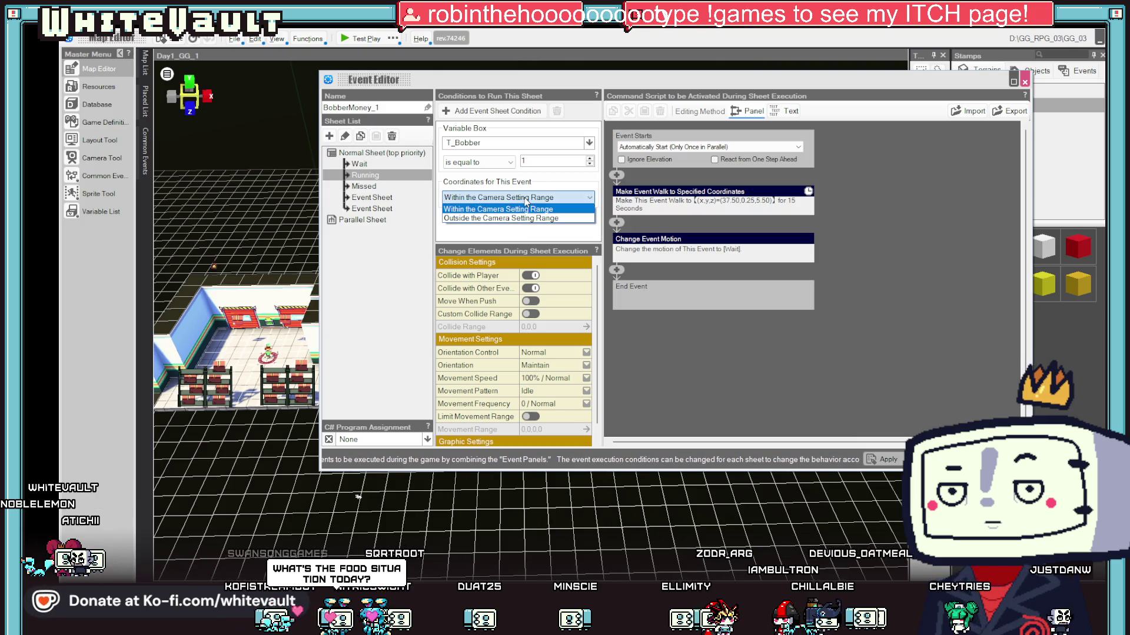
click(527, 201)
right_click(488, 184)
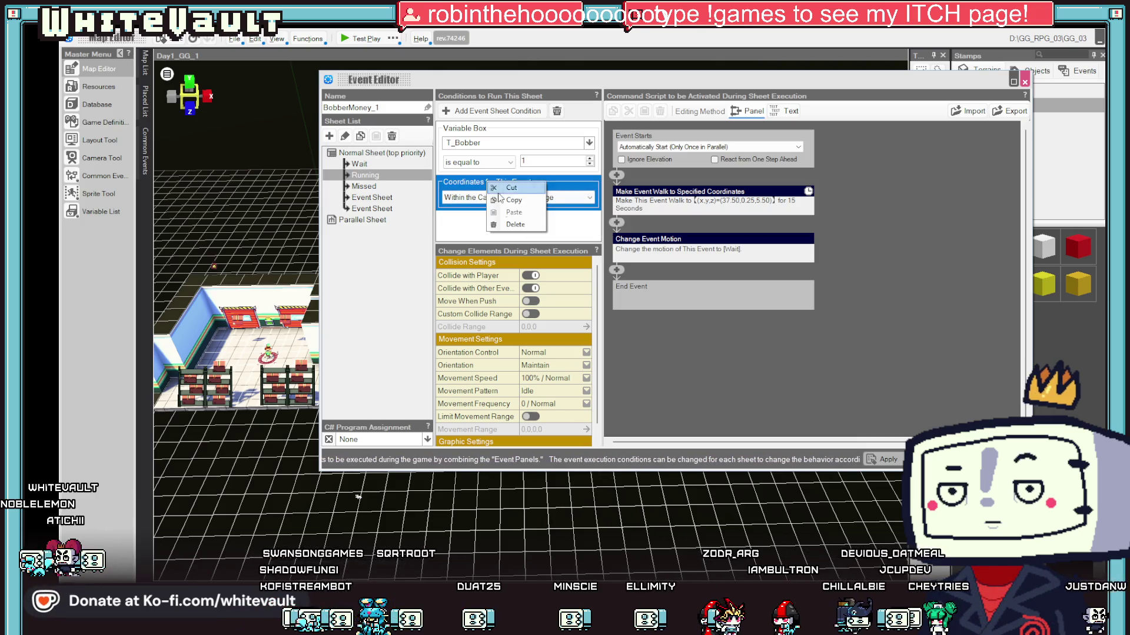
click(514, 224)
click(450, 113)
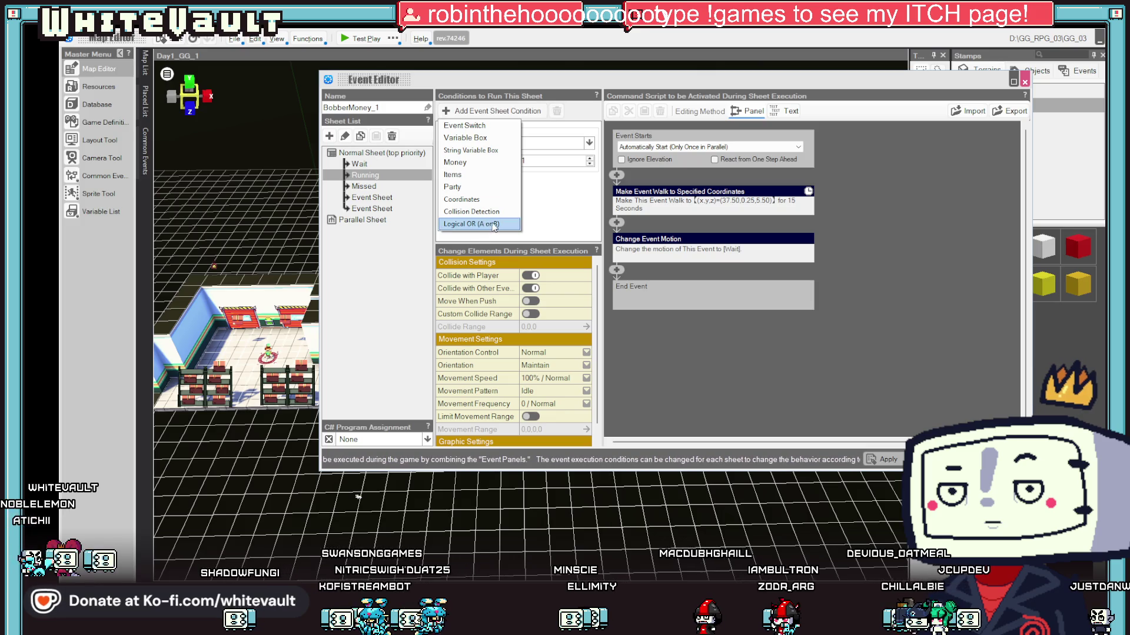
click(488, 201)
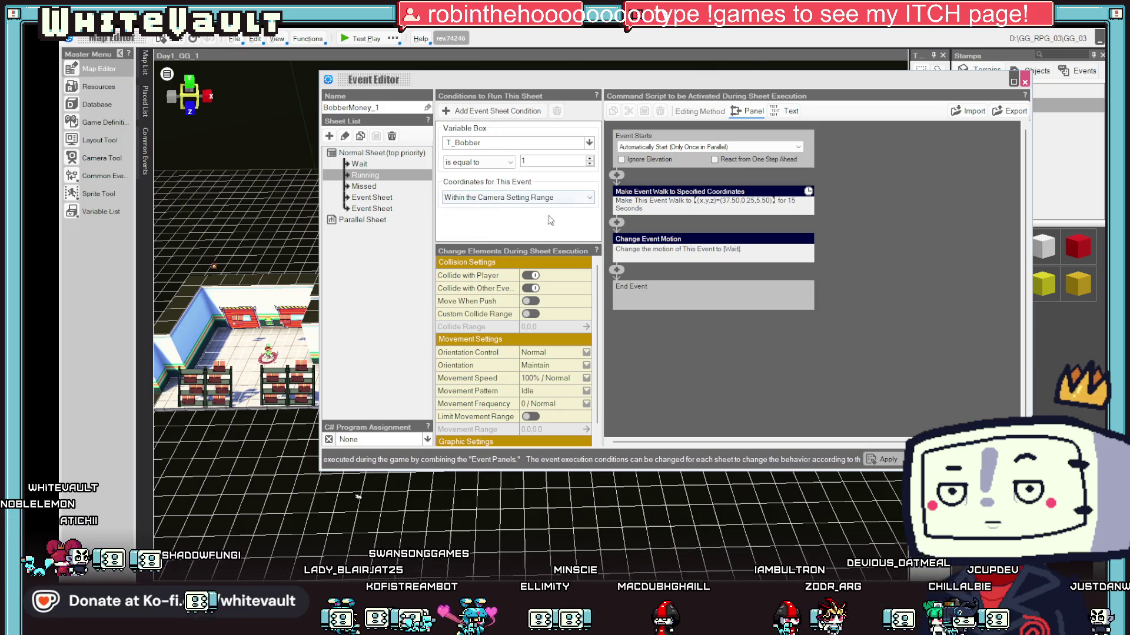
click(526, 187)
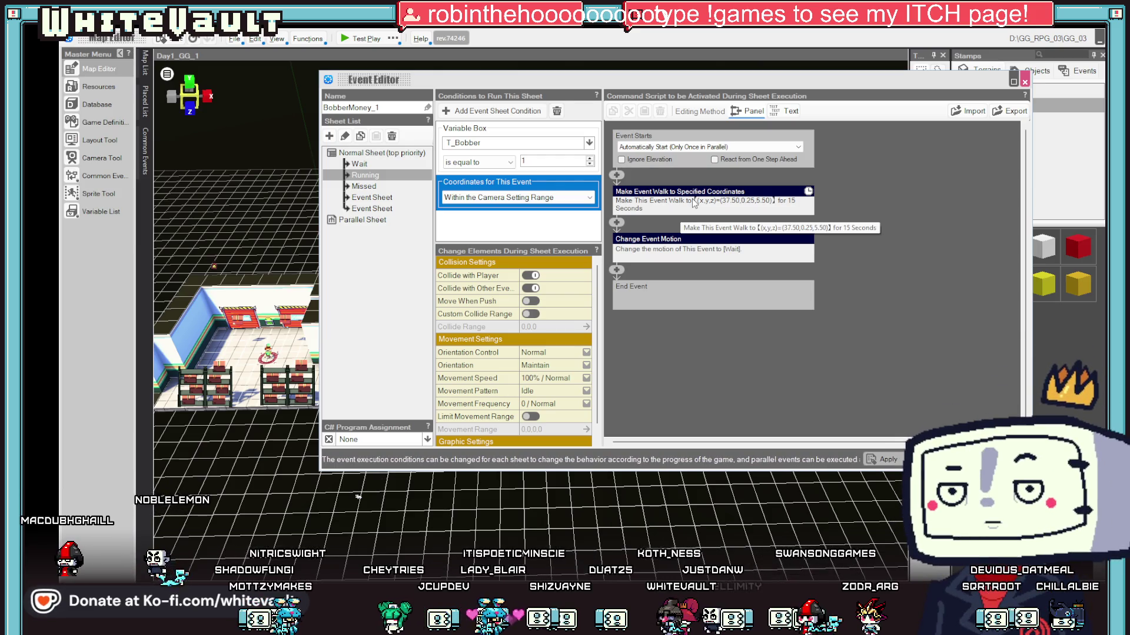
click(590, 197)
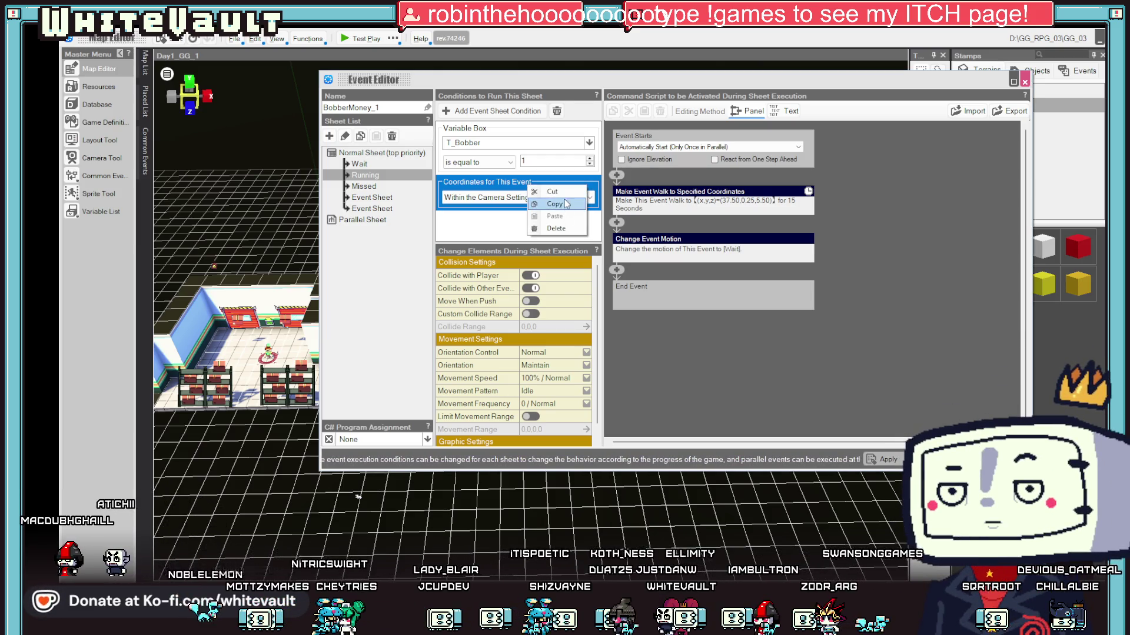
click(556, 111)
- Add a Collision Detection condition against the Player, then close the event editor
click(454, 111)
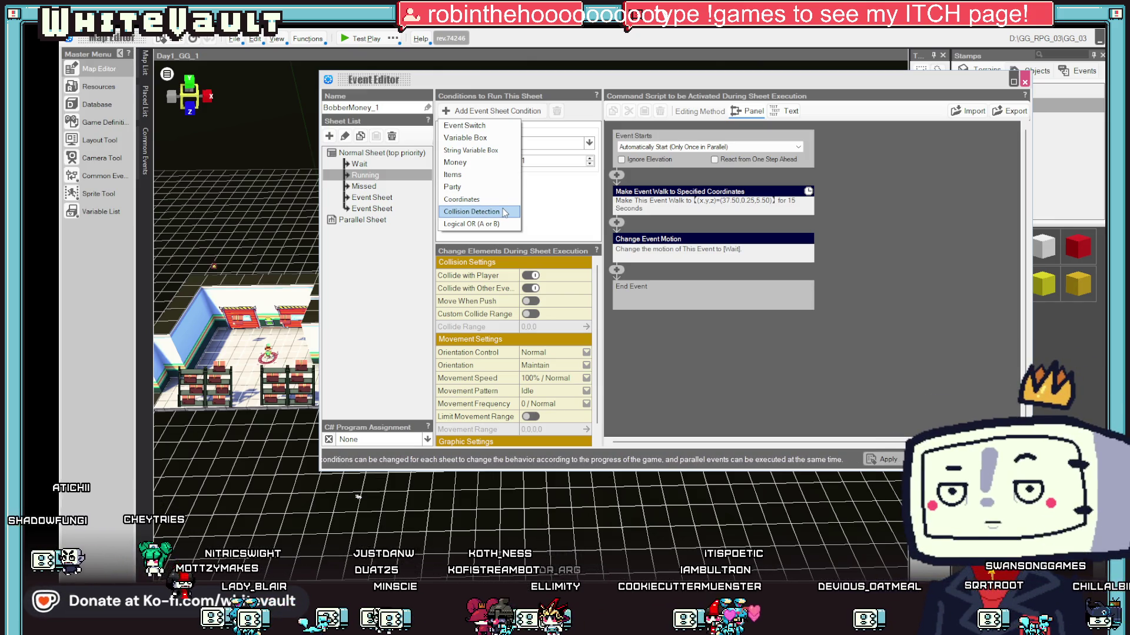
click(504, 212)
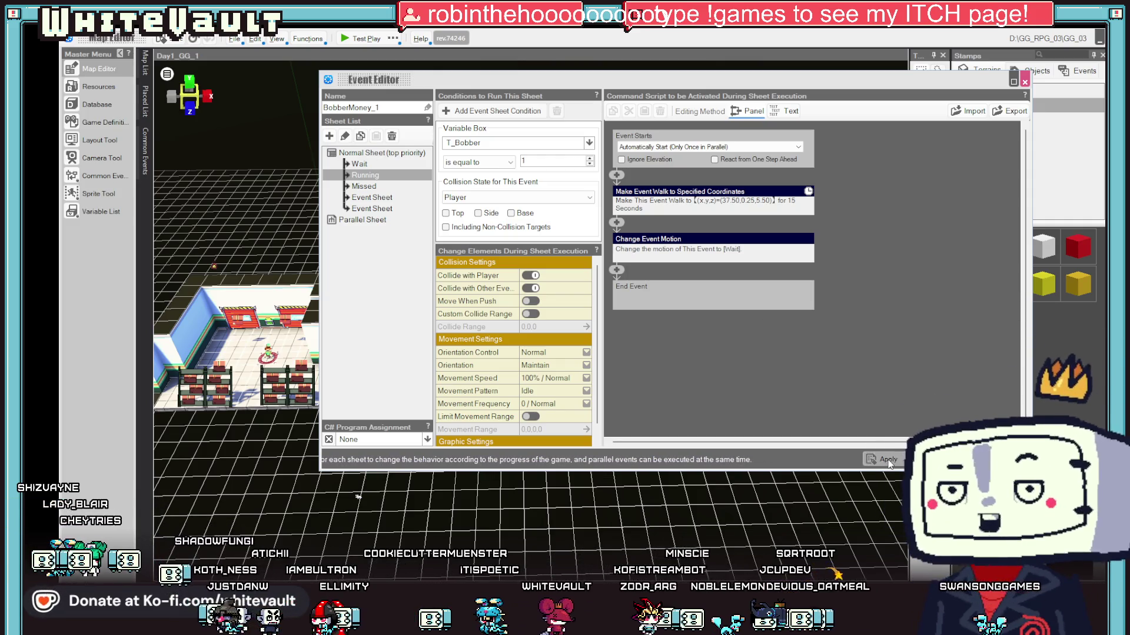
key(Escape)
scroll(570, 429, up, 3)
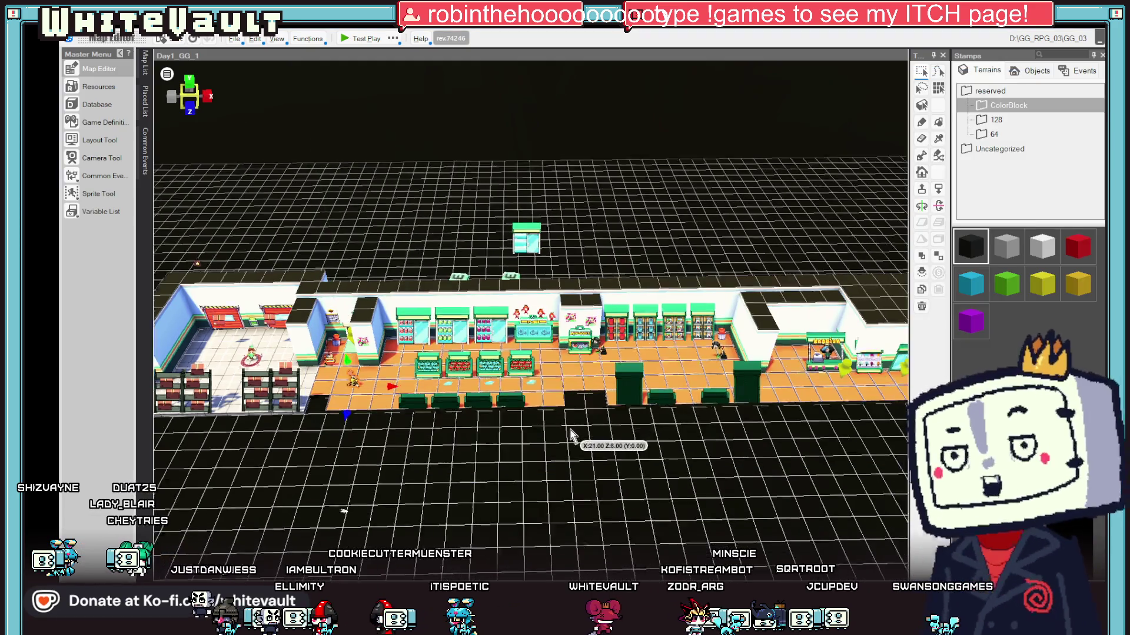
scroll(549, 456, up, 4)
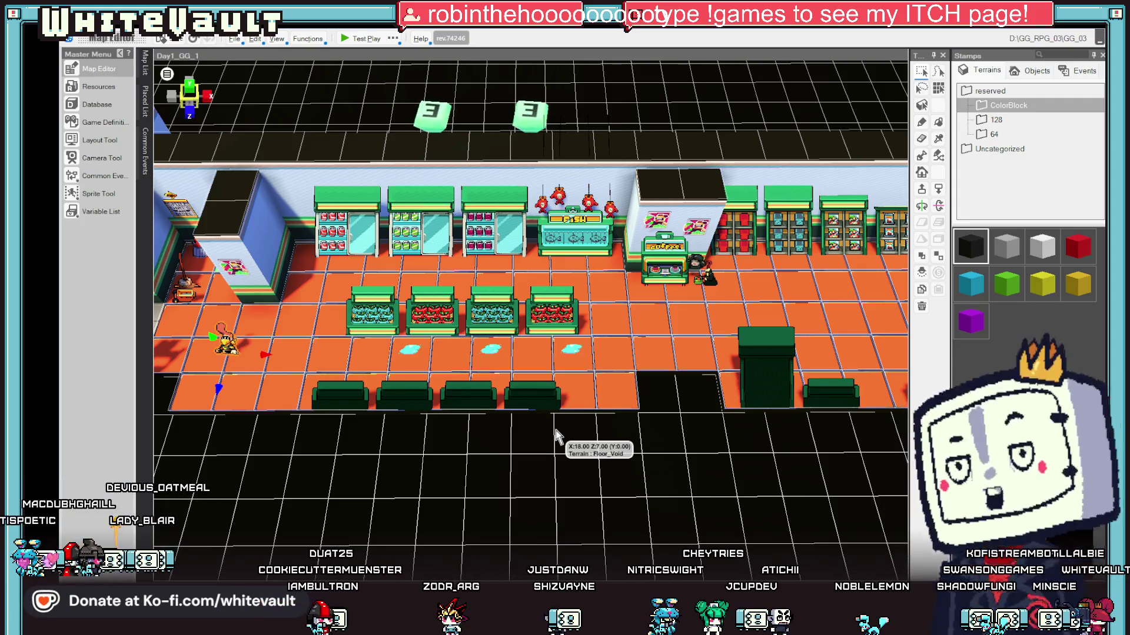
double_click(232, 349)
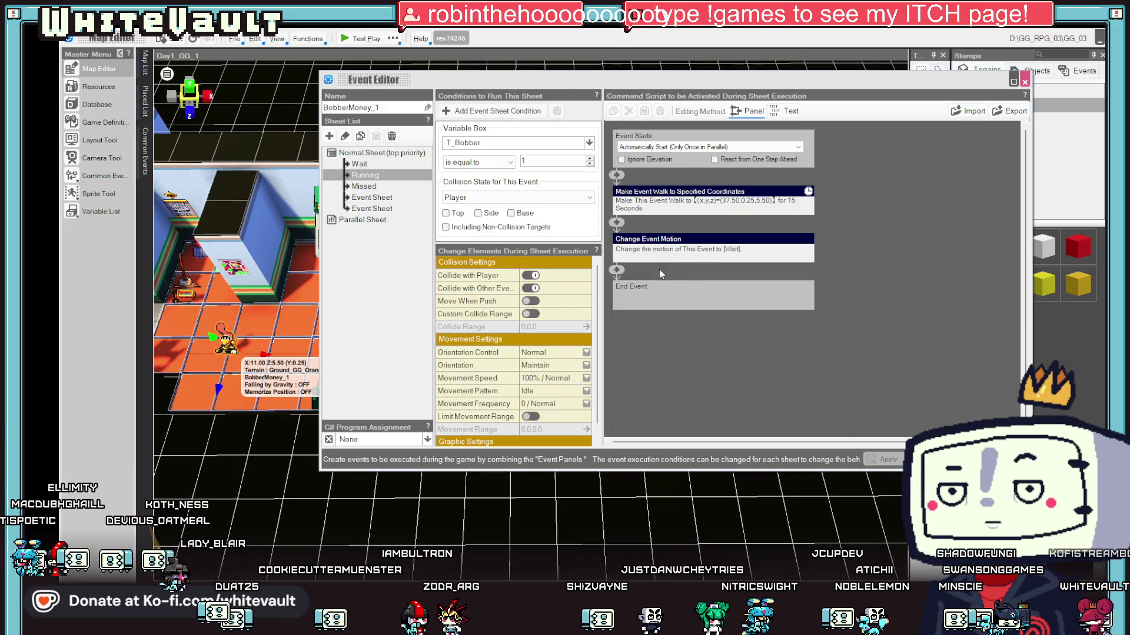
- Review the walk command and player-contact sheet, start a test play, then switch to Aseprite
double_click(751, 199)
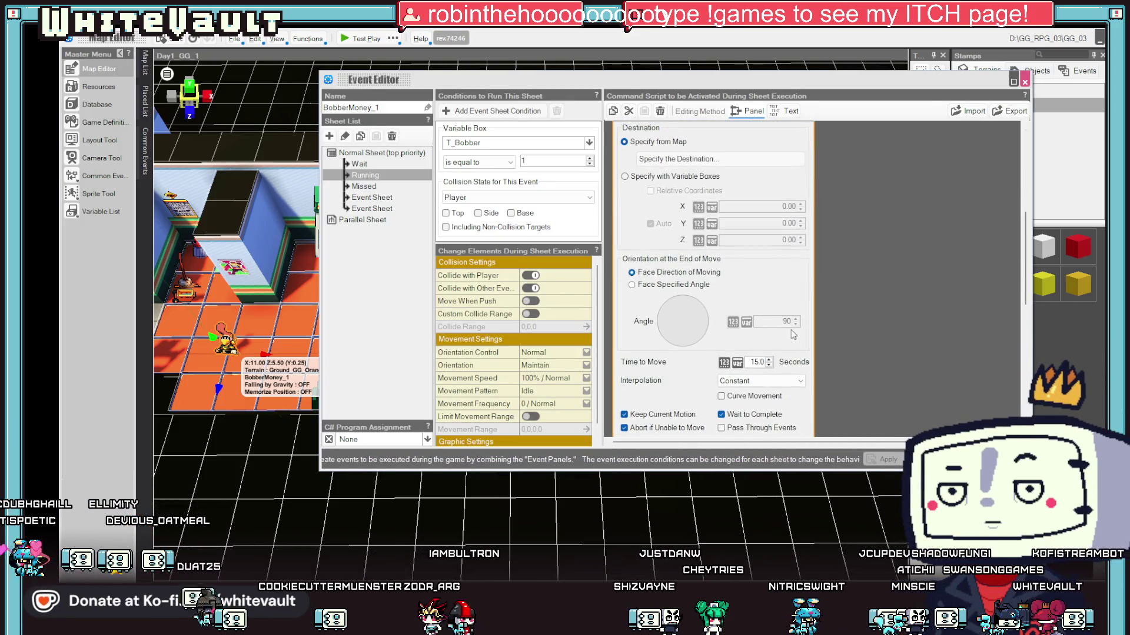
click(634, 265)
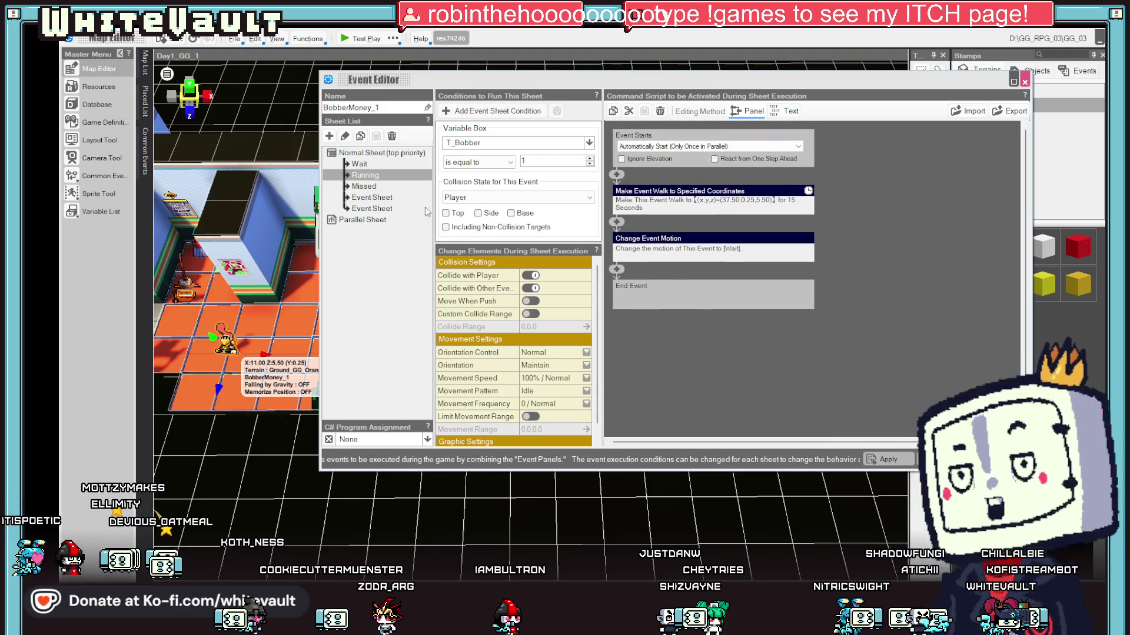
click(372, 197)
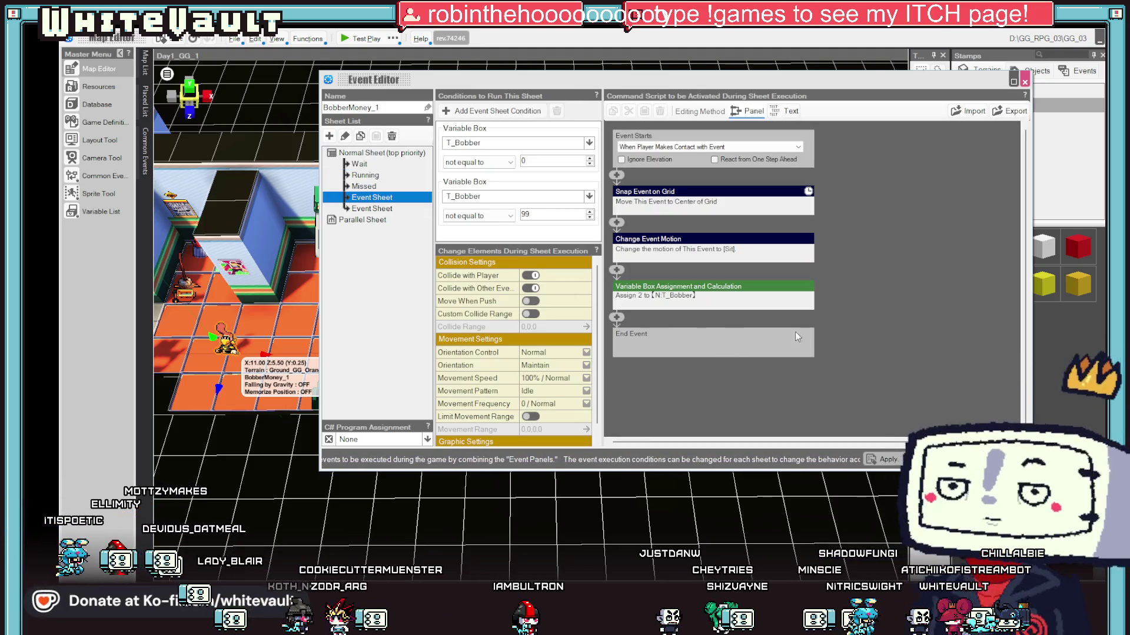
click(941, 460)
click(360, 38)
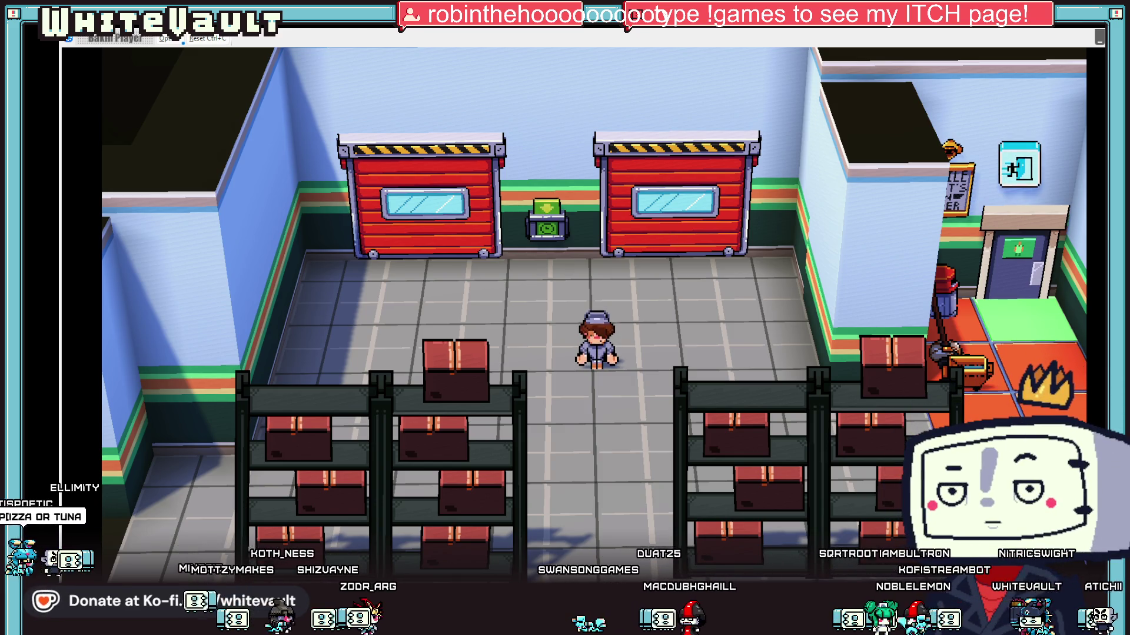
key(alt+Tab)
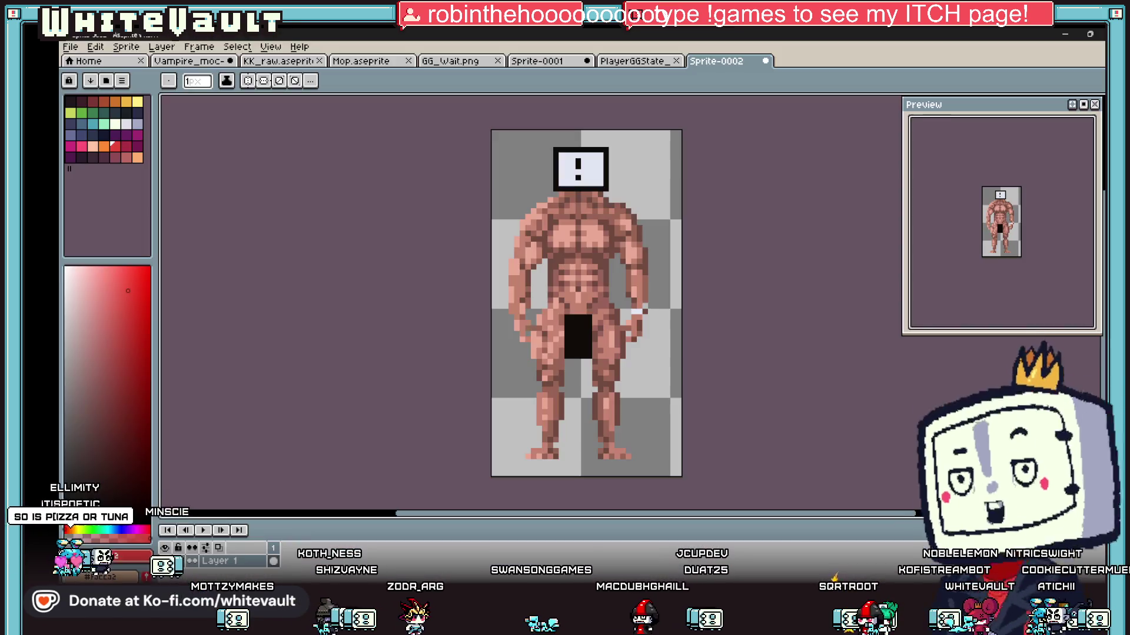